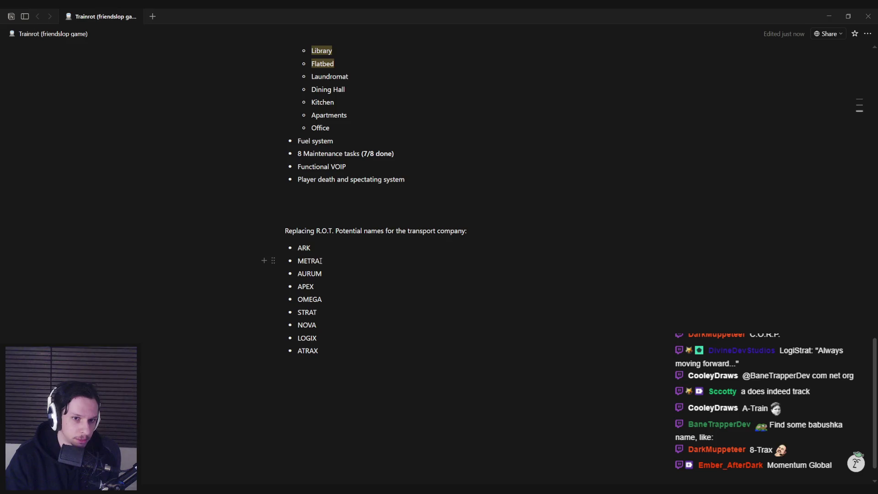
Step: Below ATRAX, ask Notion AI to come up with more mega corporations with 3-6 letters
mouse_move(325, 272)
mouse_down()
mouse_move(302, 273)
mouse_move(322, 273)
mouse_up()
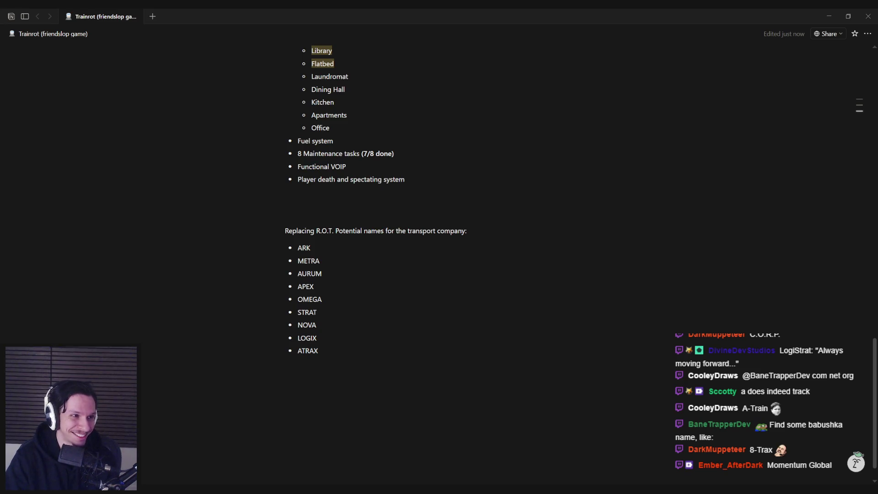
click(363, 347)
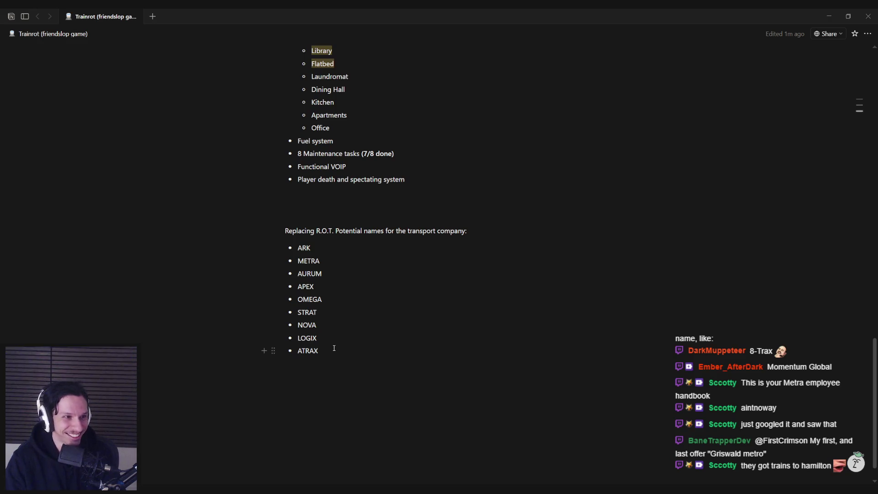
key(Return)
key(space)
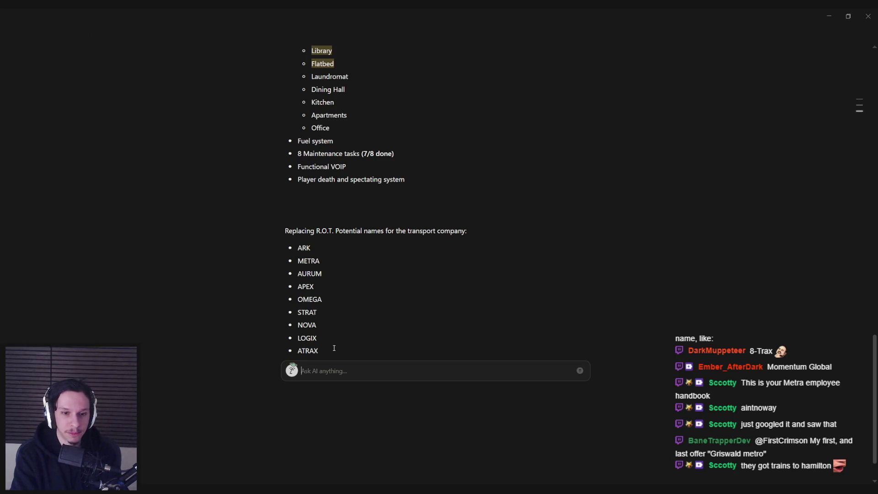
text(Come up with more)
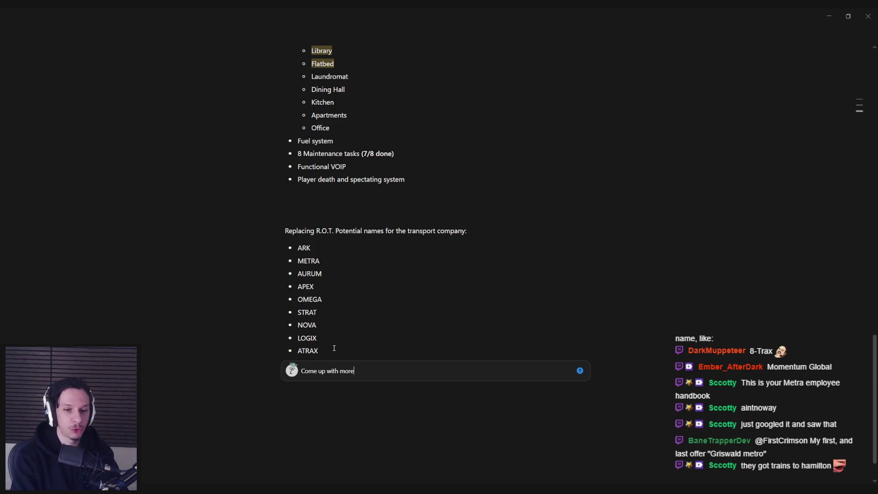
text( train names with 3-6 letters)
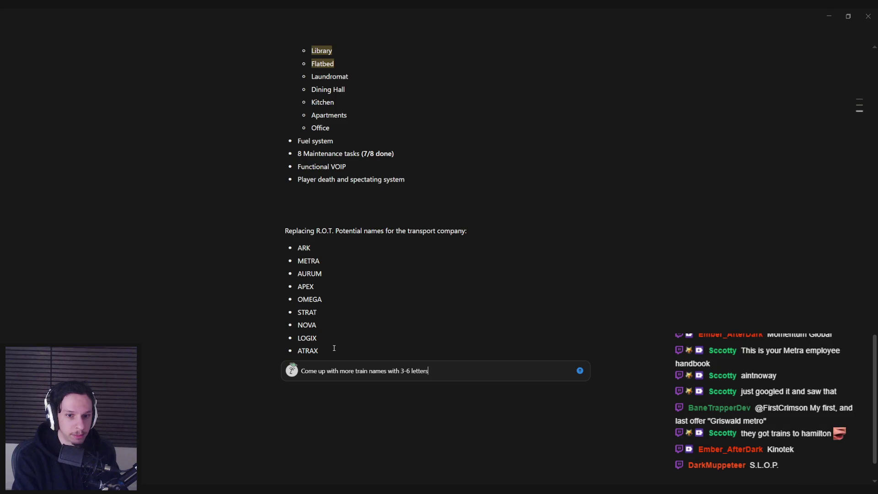
drag(387, 371, 355, 372)
text(mega corporatio)
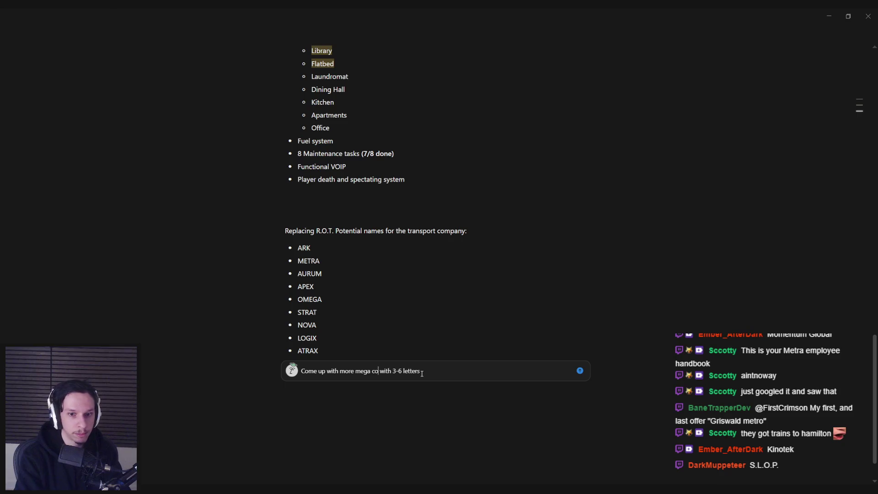
text(ns)
key(Return)
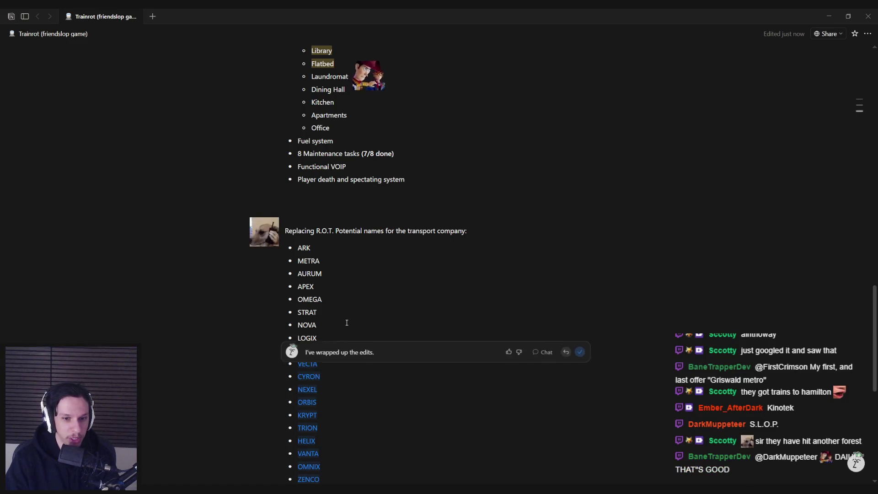
Step: Accept the AI-suggested names and insert a blank line above VECTA
scroll(346, 320, down, 5)
click(580, 130)
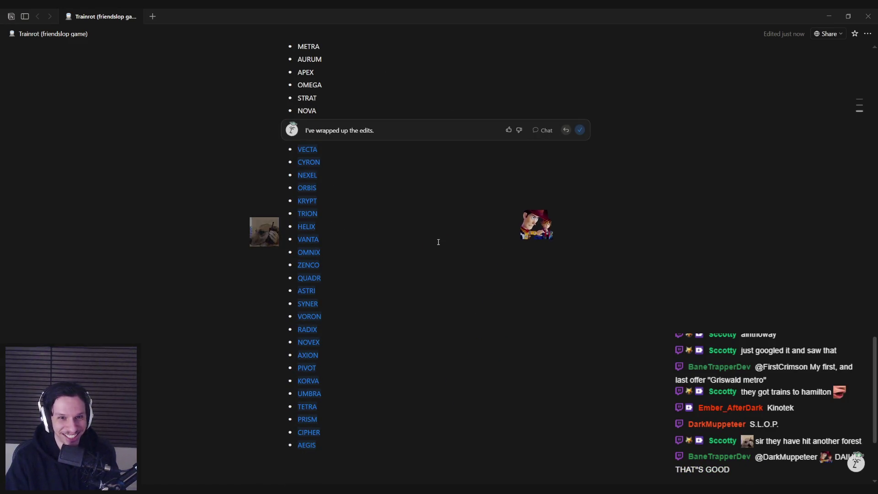
click(324, 136)
key(Return)
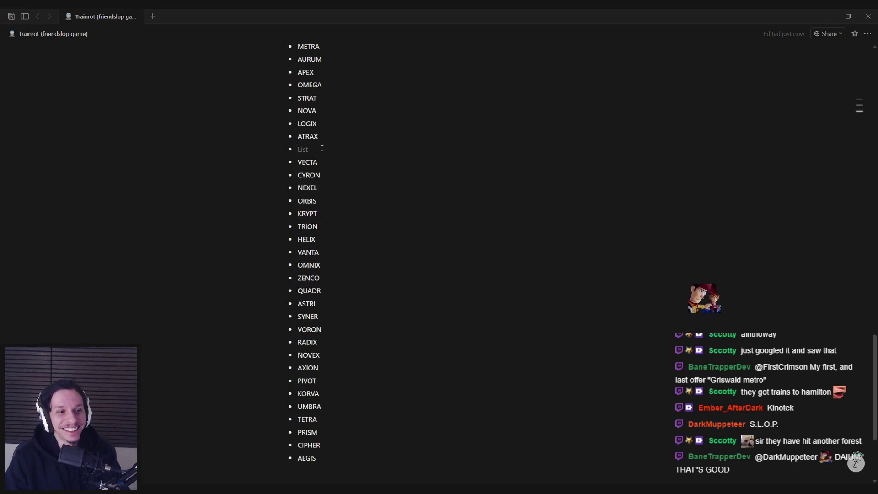
key(Return)
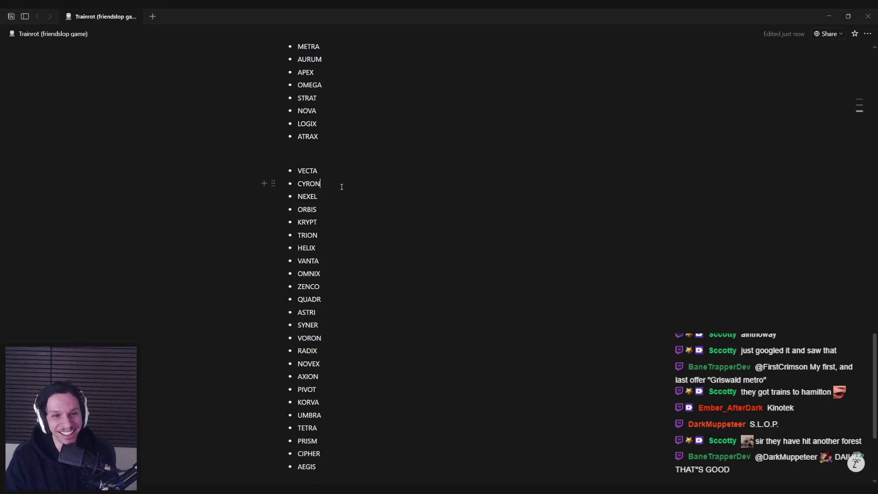
Step: Review the new names, selecting TRION, UMBRA and AEGIS in turn
click(338, 197)
click(334, 208)
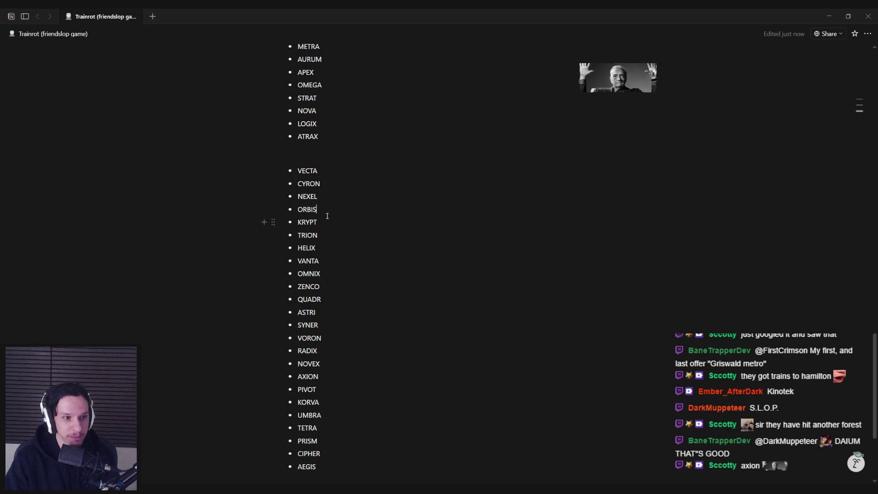
double_click(302, 236)
click(326, 245)
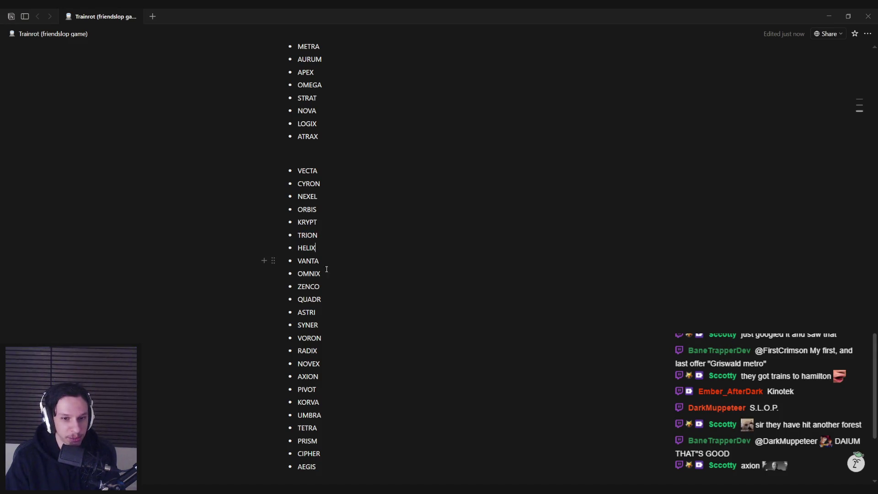
scroll(326, 307, down, 1)
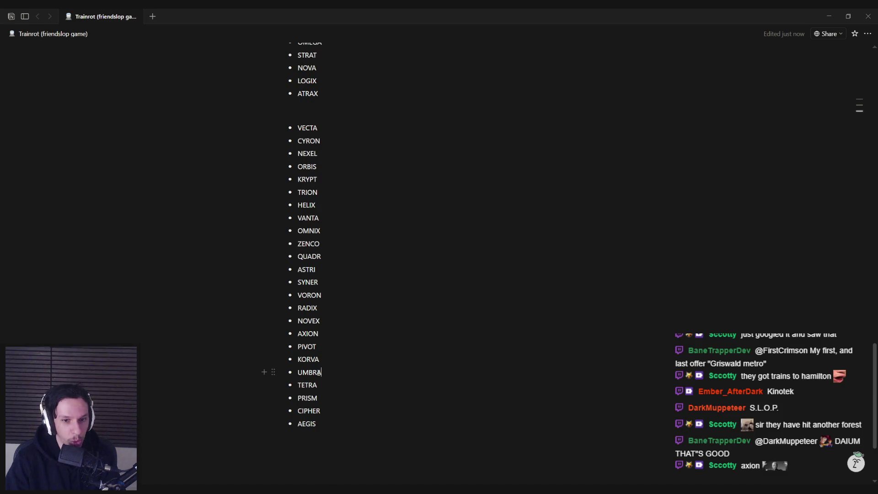
drag(322, 373, 293, 378)
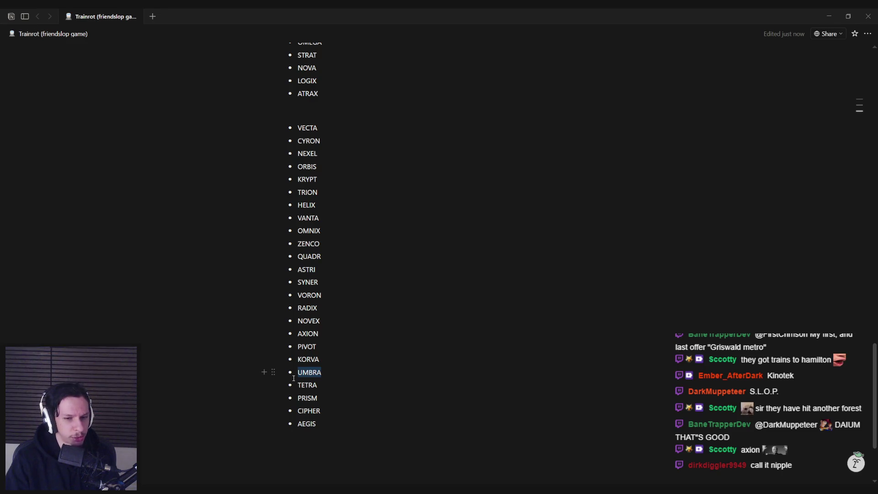
click(329, 375)
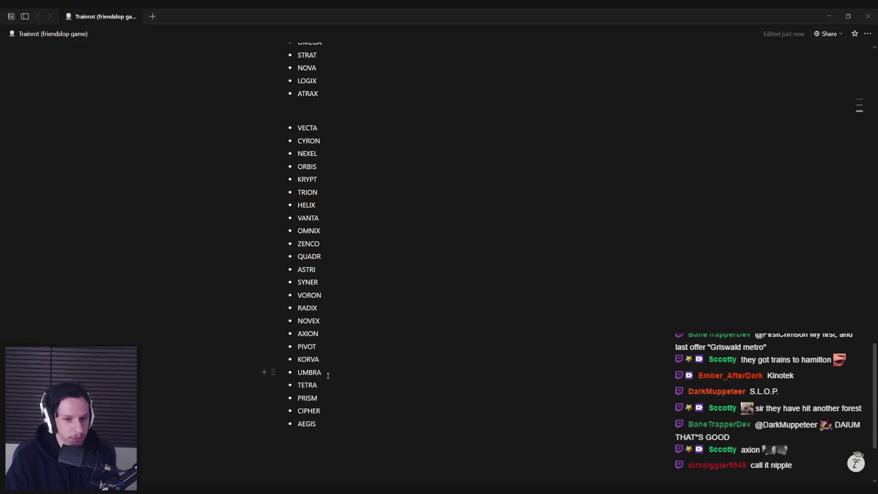
drag(317, 424, 298, 425)
click(325, 425)
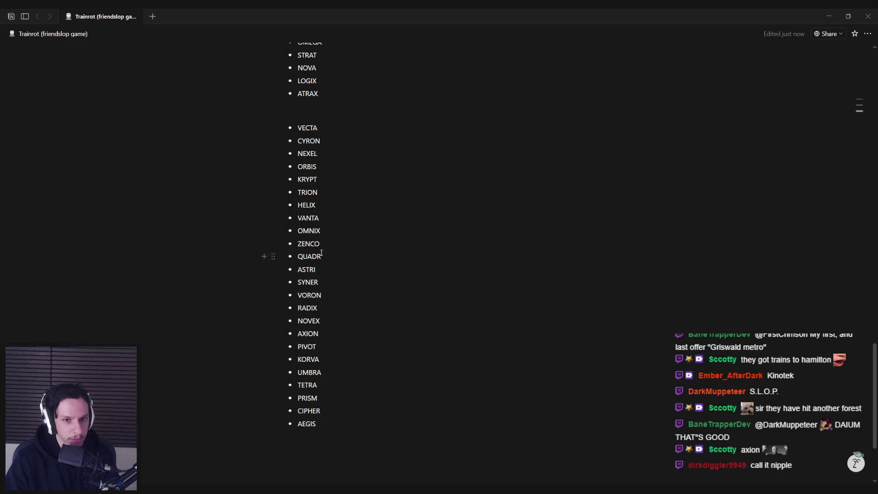
scroll(321, 227, up, 1)
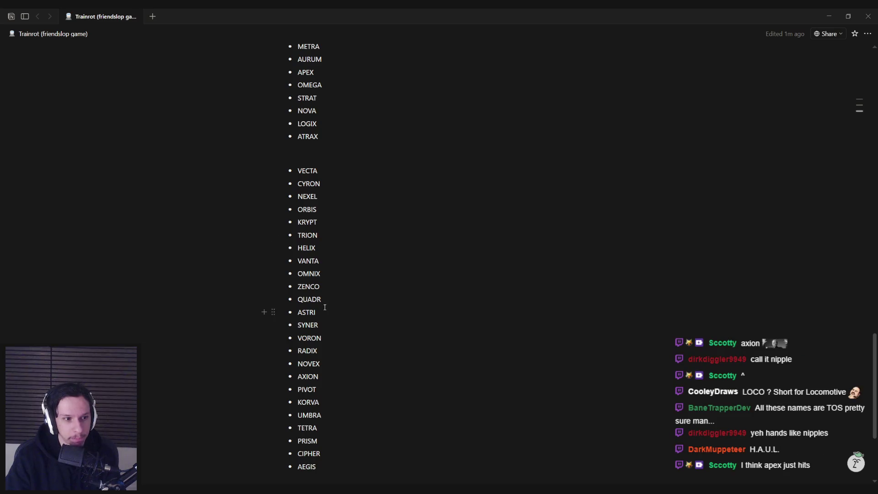
scroll(323, 303, up, 2)
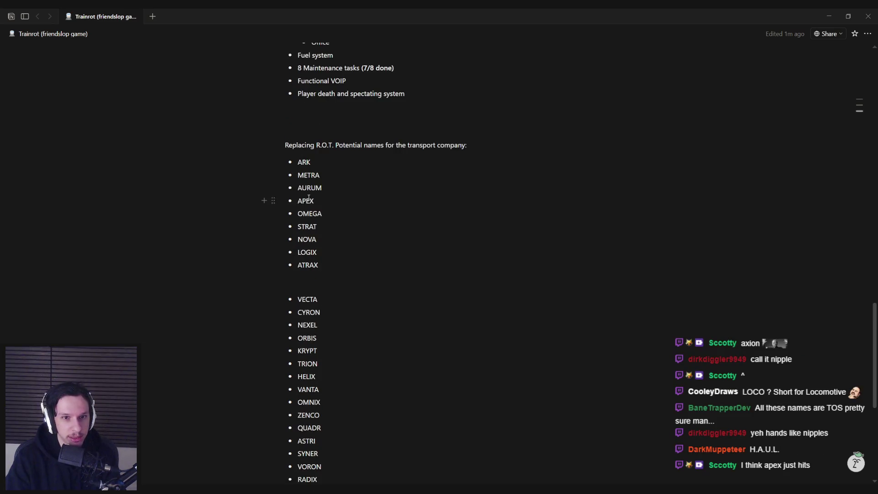
scroll(323, 202, down, 2)
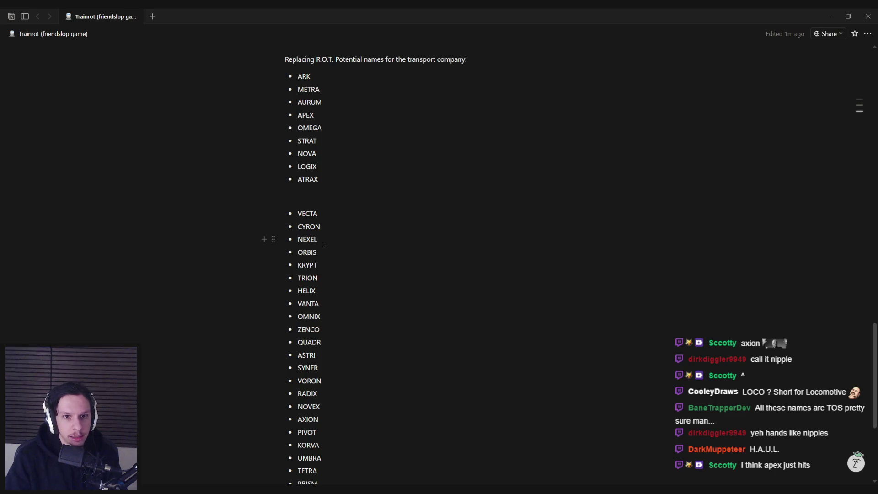
text(AEGIS)
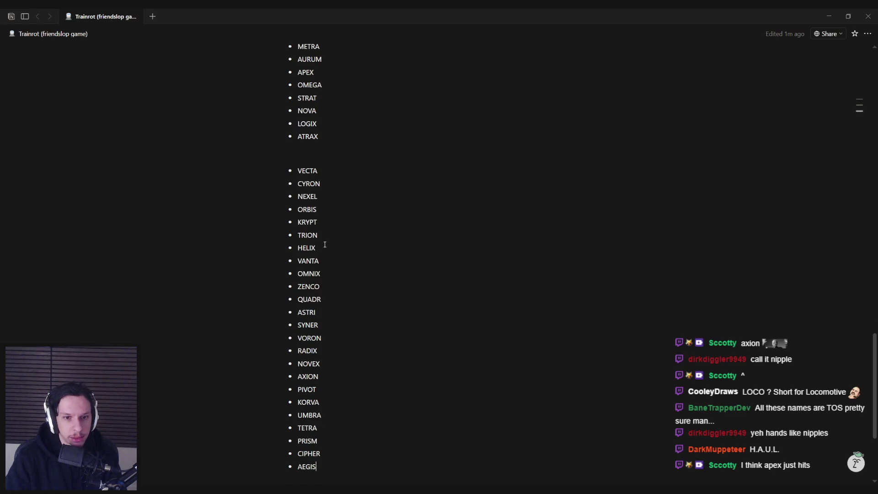
scroll(325, 245, down, 1)
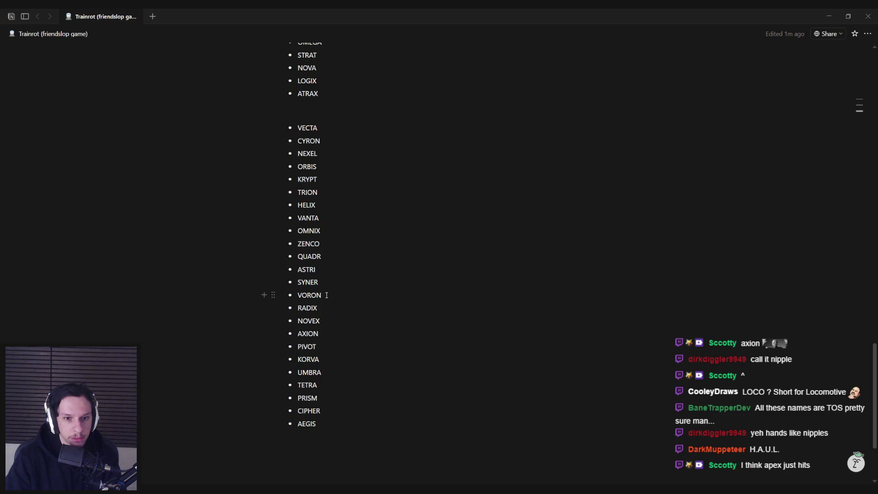
double_click(311, 348)
click(326, 350)
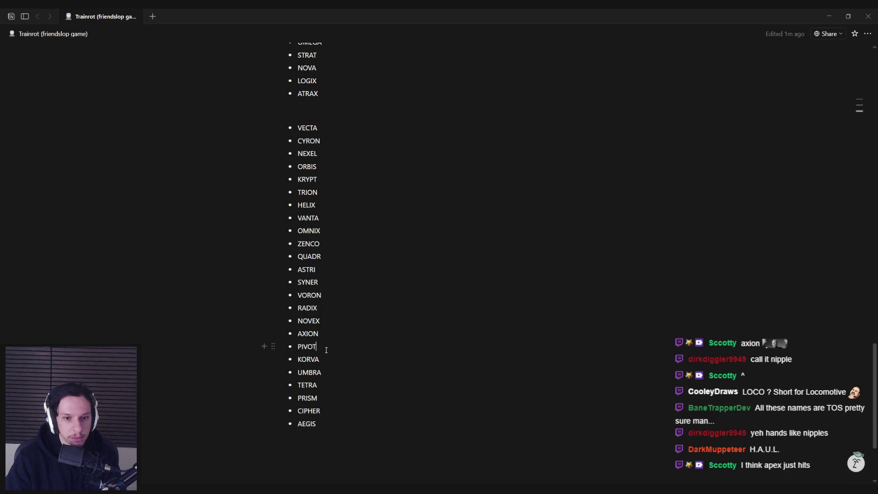
double_click(325, 360)
click(325, 360)
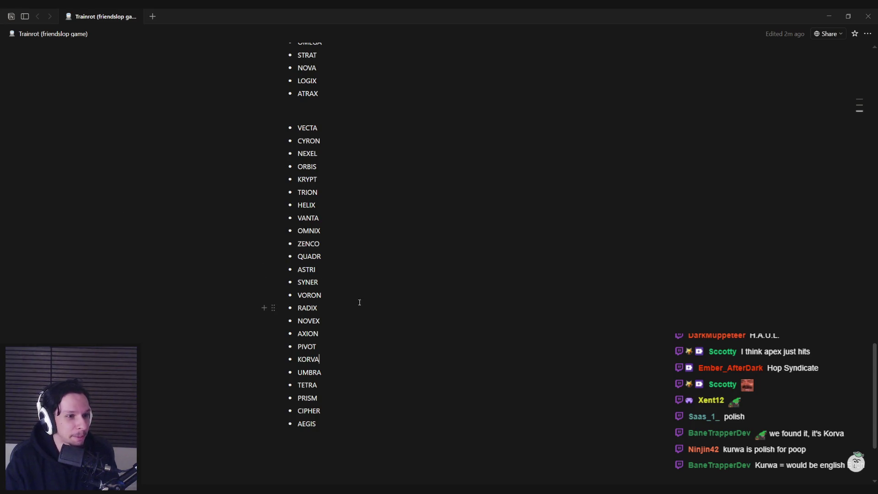
Step: Strike through KORVA in the candidate list, then place the caret after ZENCO
drag(330, 359, 295, 359)
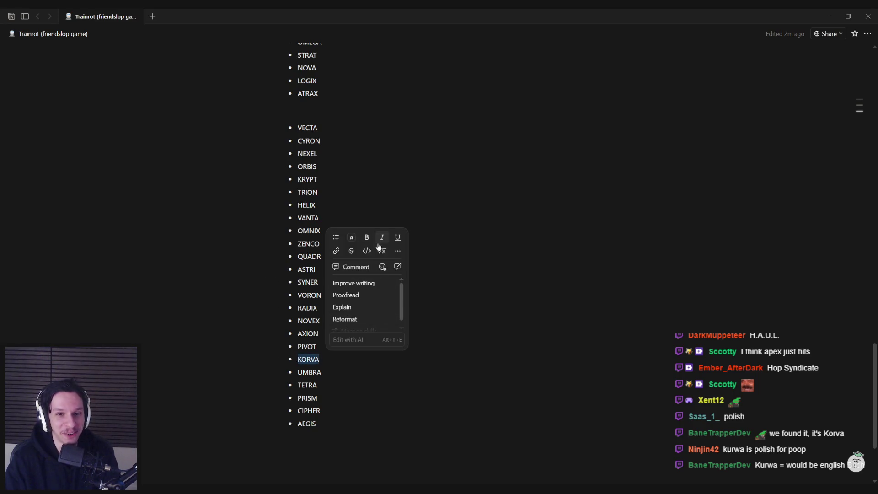
click(351, 251)
click(322, 363)
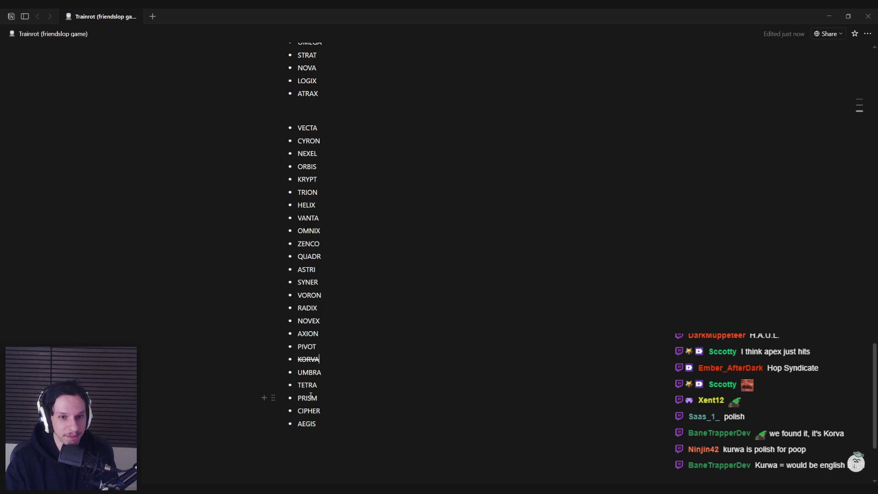
scroll(311, 396, up, 1)
drag(323, 287, 297, 287)
click(322, 287)
click(321, 287)
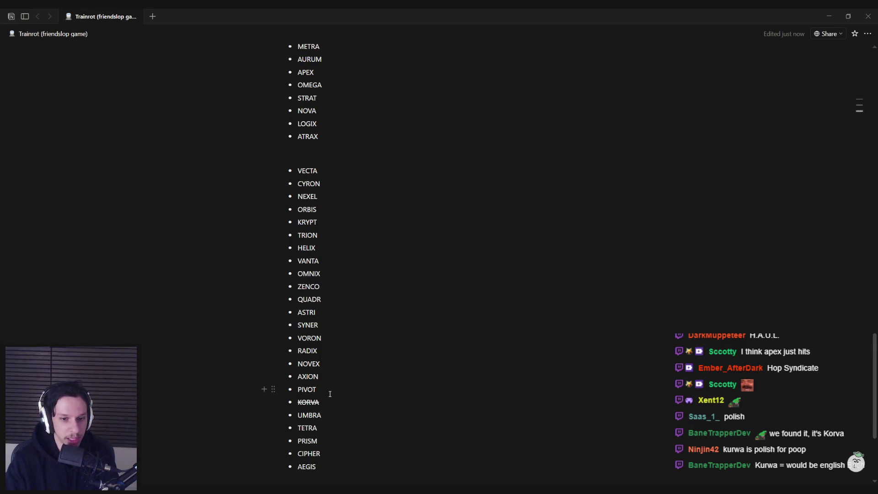
scroll(330, 393, down, 1)
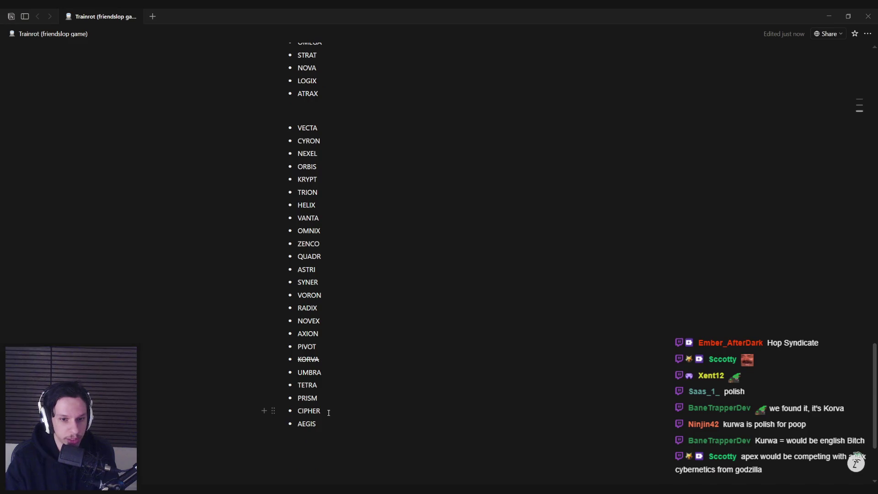
scroll(328, 413, up, 3)
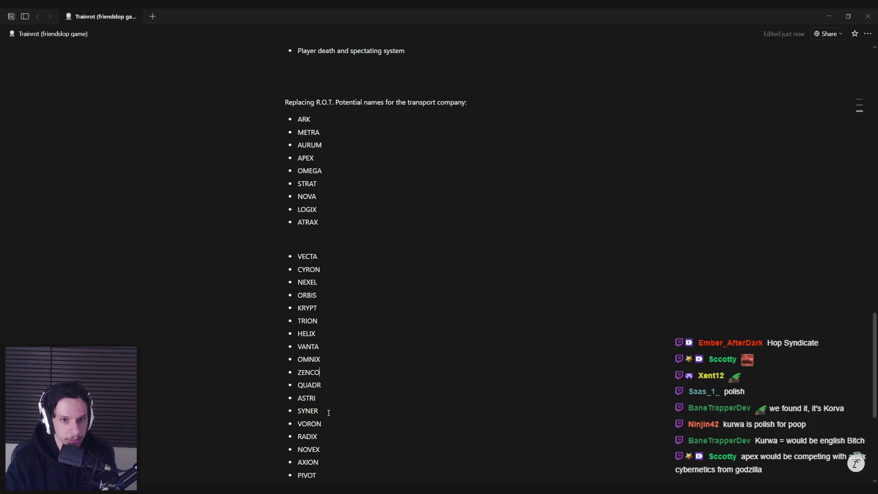
double_click(296, 172)
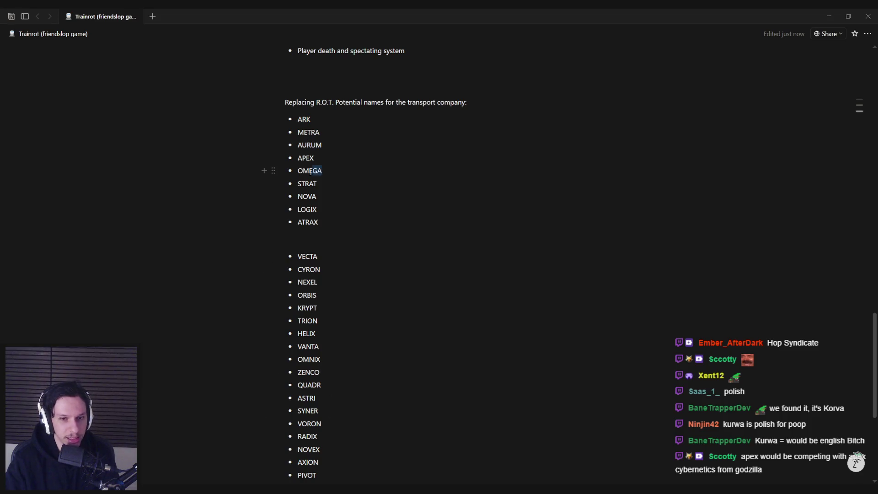
click(335, 172)
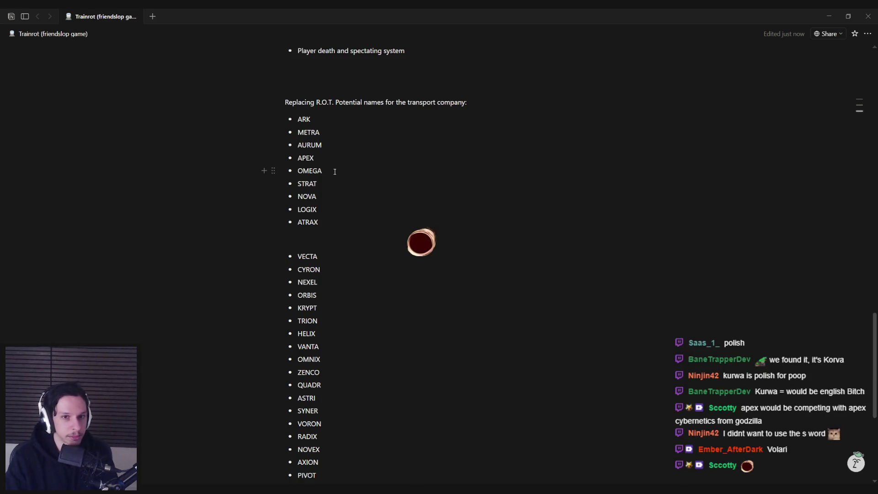
scroll(329, 247, down, 2)
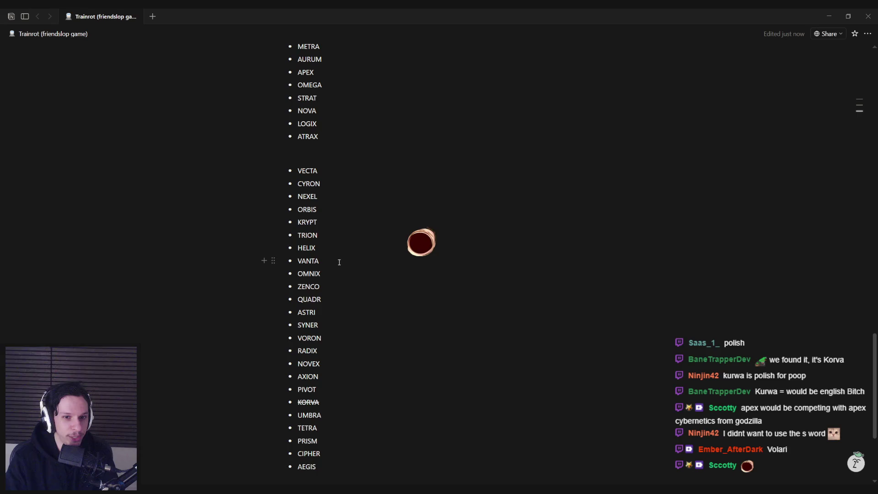
scroll(341, 260, down, 1)
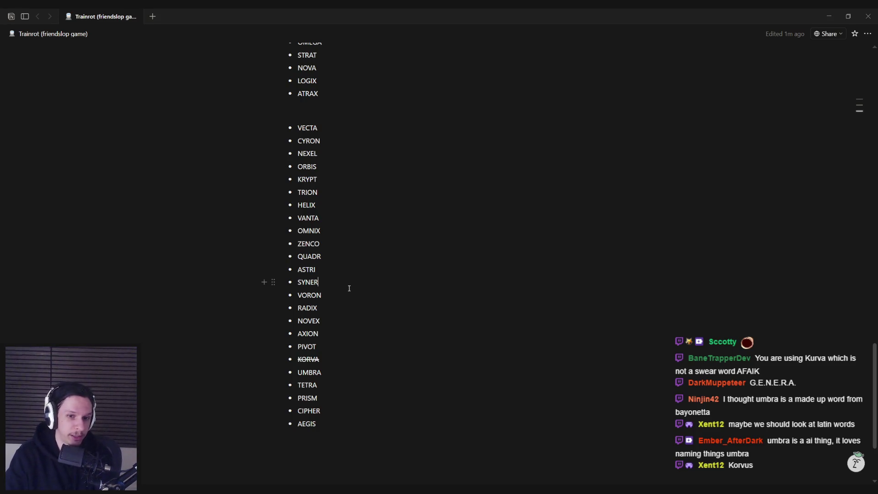
click(329, 326)
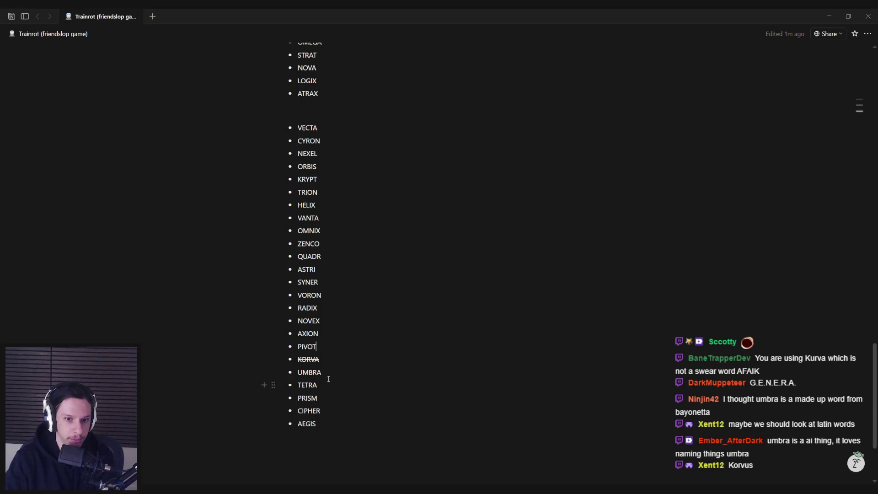
scroll(325, 379, down, 1)
scroll(324, 387, up, 2)
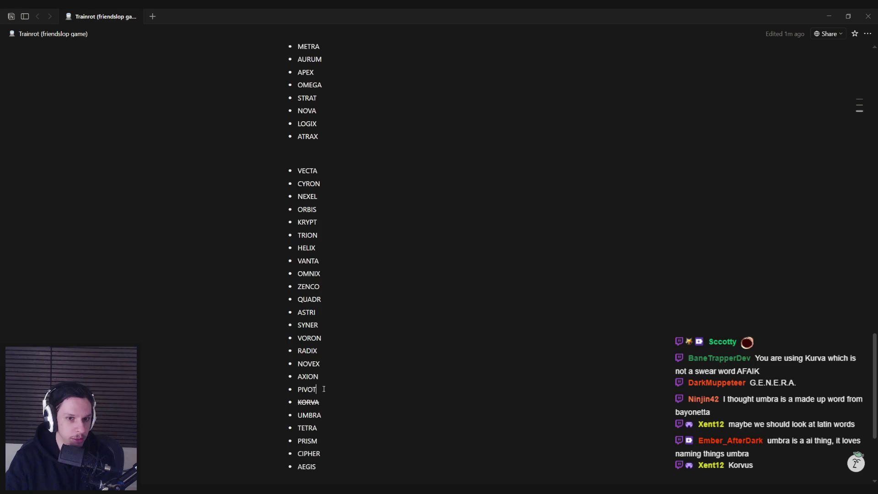
scroll(323, 365, up, 2)
click(324, 162)
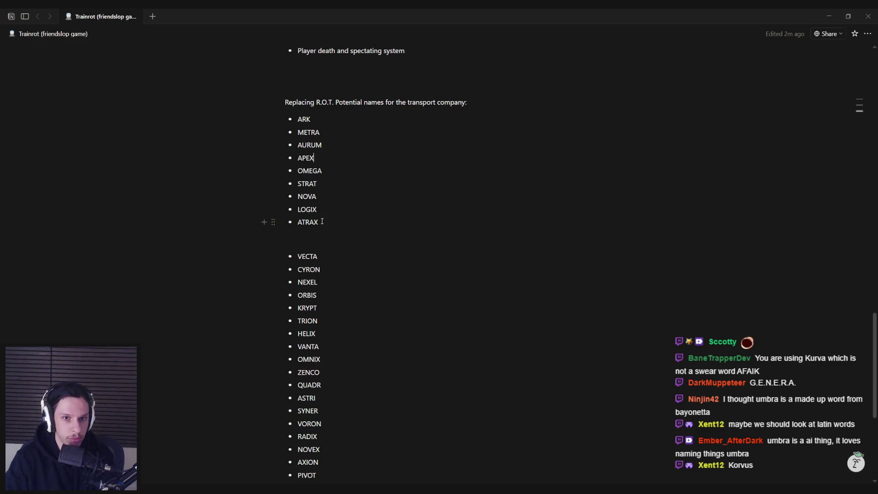
scroll(322, 276, down, 1)
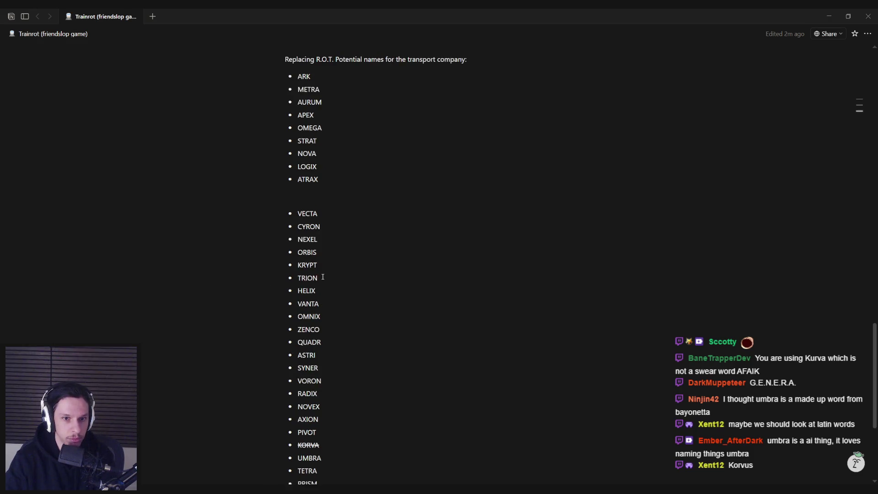
scroll(323, 277, down, 1)
scroll(323, 277, down, 1)
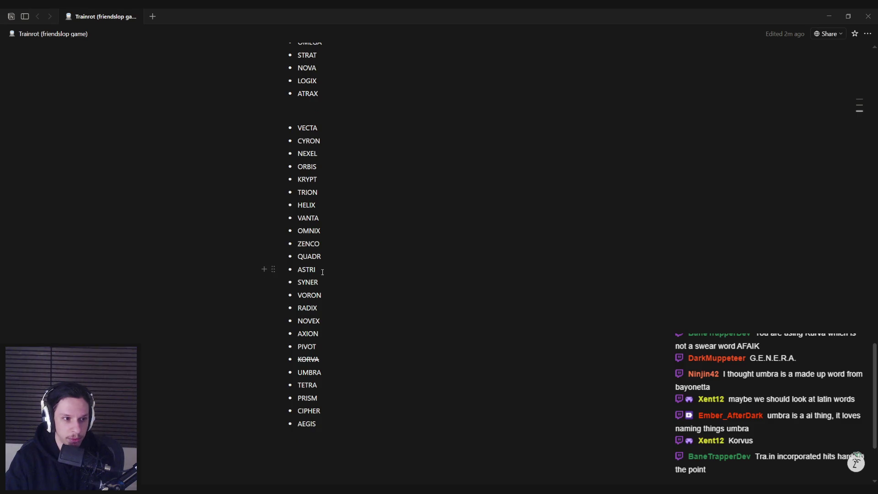
drag(324, 268, 291, 267)
click(286, 267)
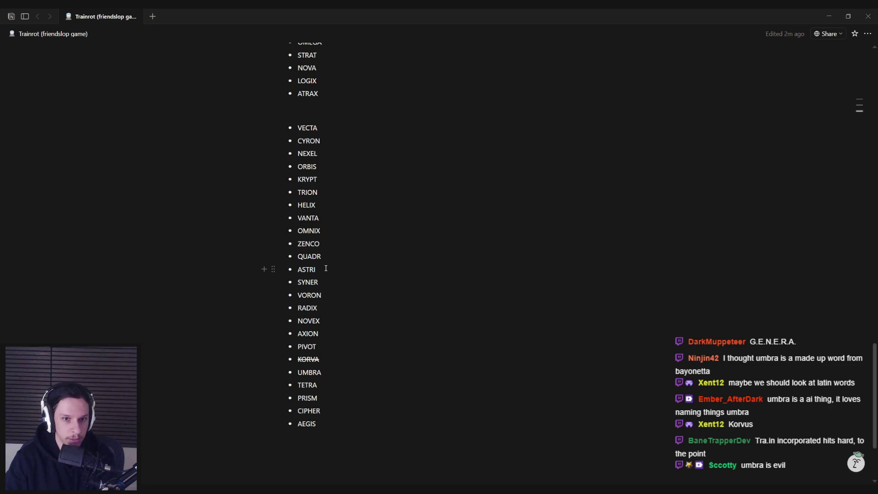
click(326, 372)
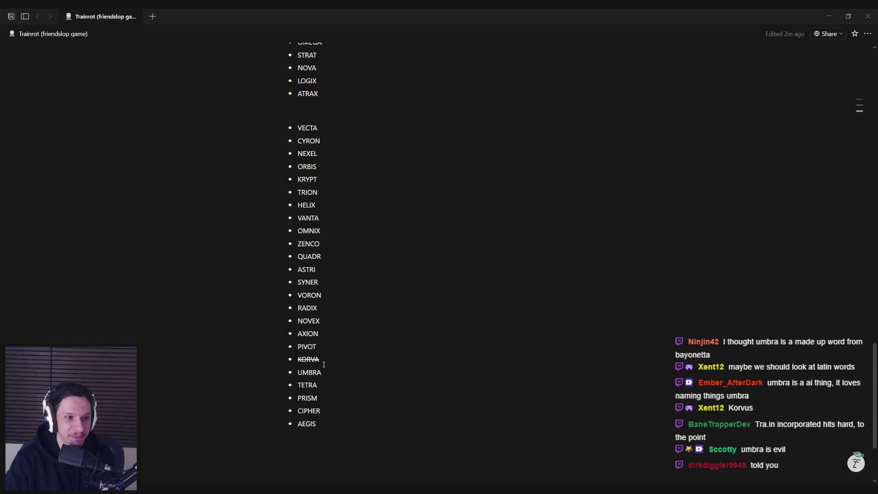
scroll(314, 274, up, 5)
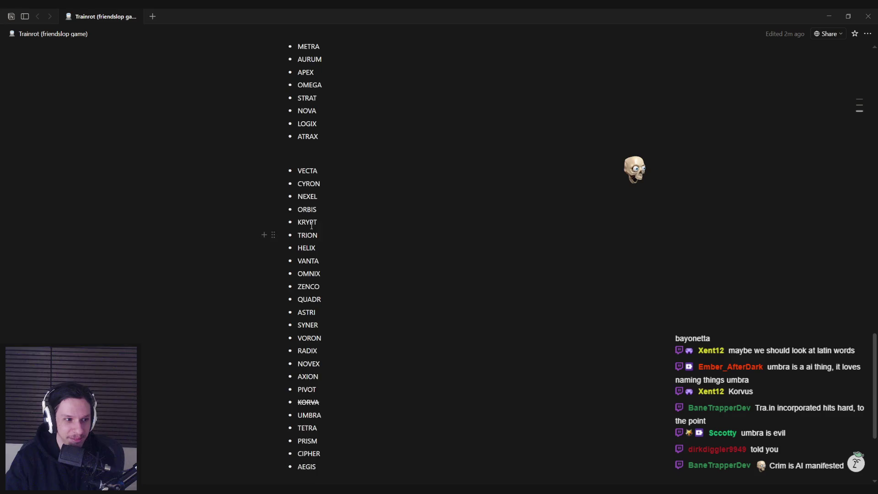
scroll(311, 226, down, 4)
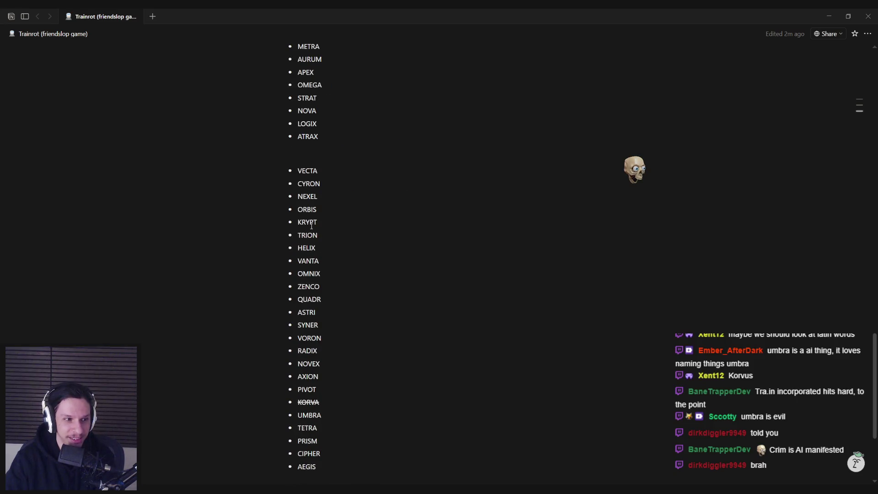
scroll(311, 226, down, 2)
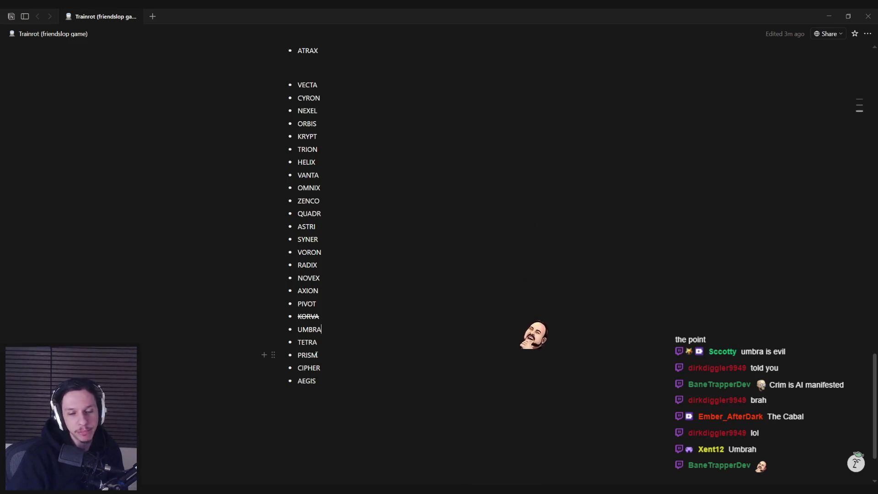
scroll(337, 317, up, 2)
scroll(338, 316, down, 1)
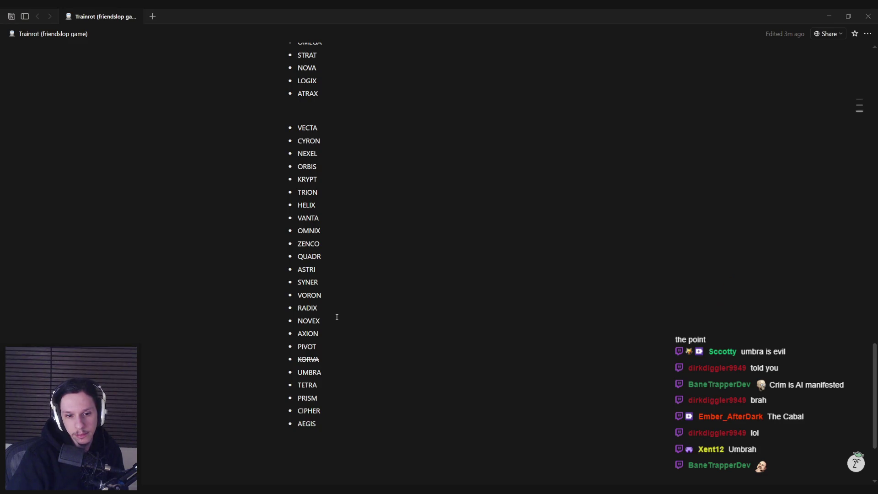
scroll(337, 318, up, 3)
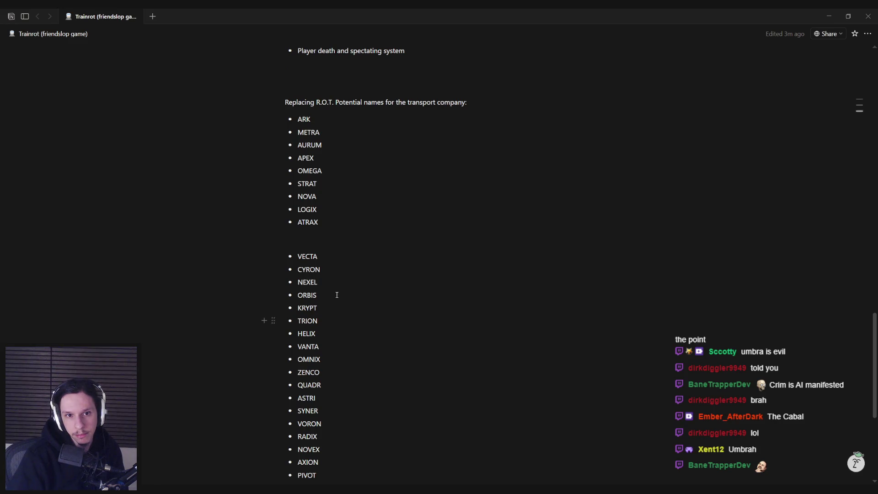
double_click(307, 132)
click(299, 133)
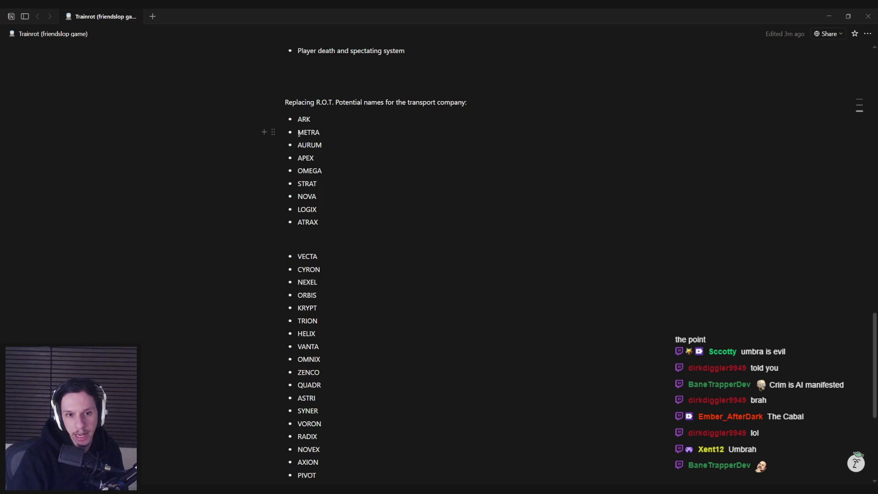
scroll(354, 281, down, 4)
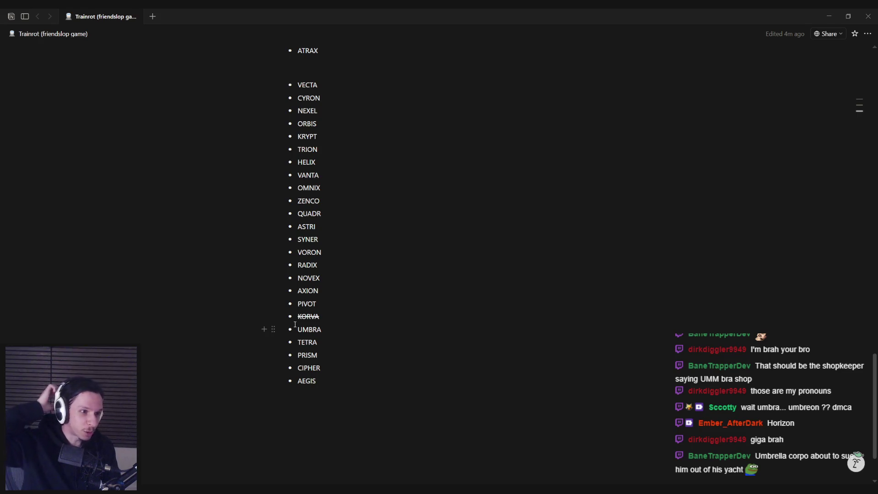
click(327, 381)
Step: Delete the names from TETRA through AEGIS, then restore them with undo
drag(327, 381, 298, 342)
key(BackSpace)
key(BackSpace)
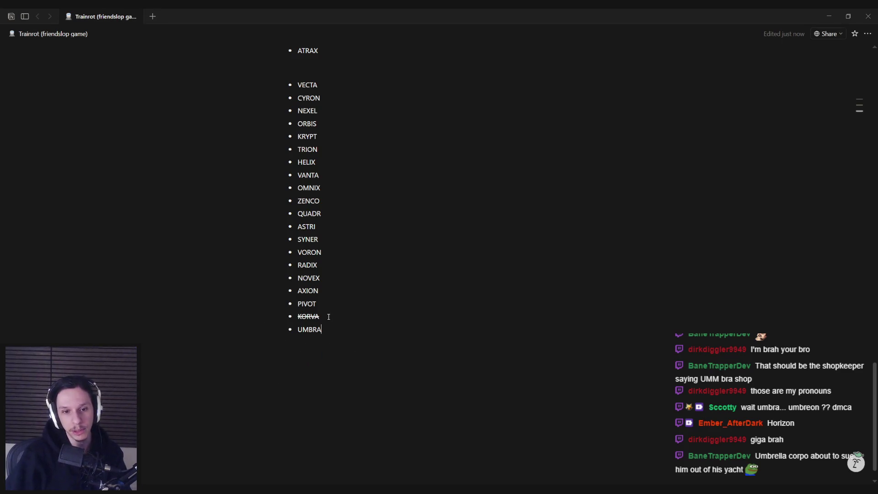
key(ctrl+z)
key(ctrl+z)
click(329, 378)
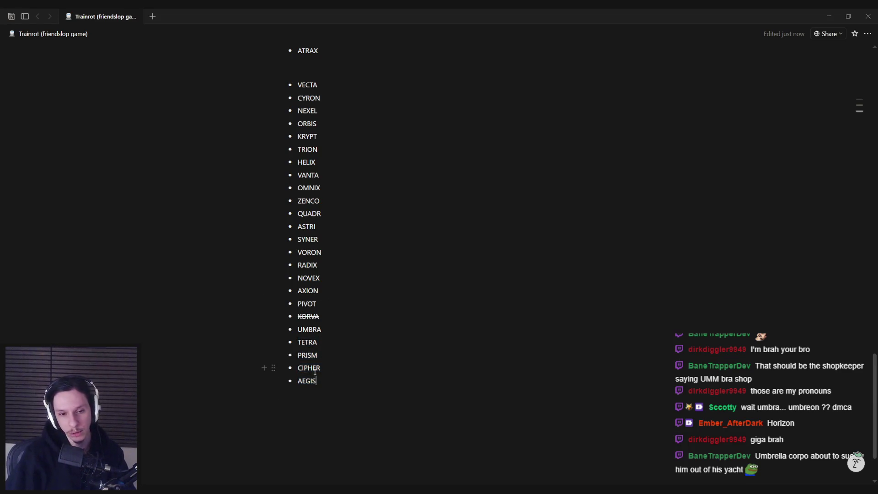
scroll(315, 371, up, 2)
scroll(319, 406, down, 1)
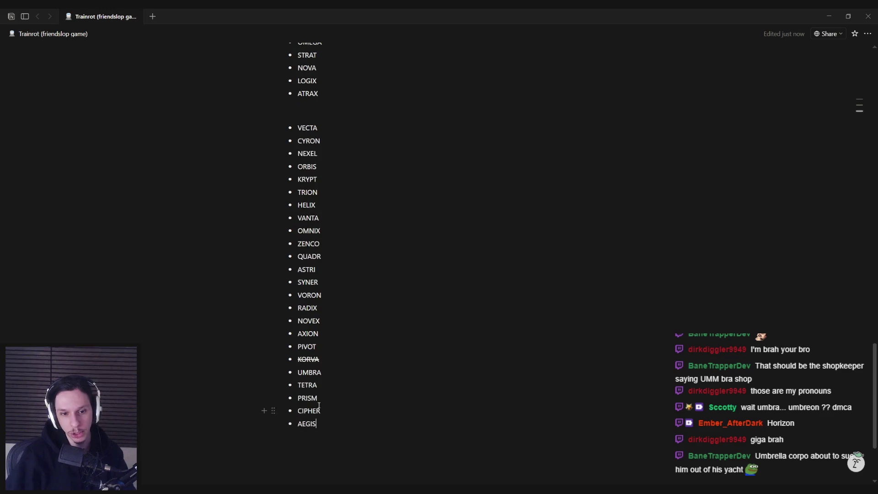
drag(325, 373, 298, 373)
scroll(340, 236, up, 4)
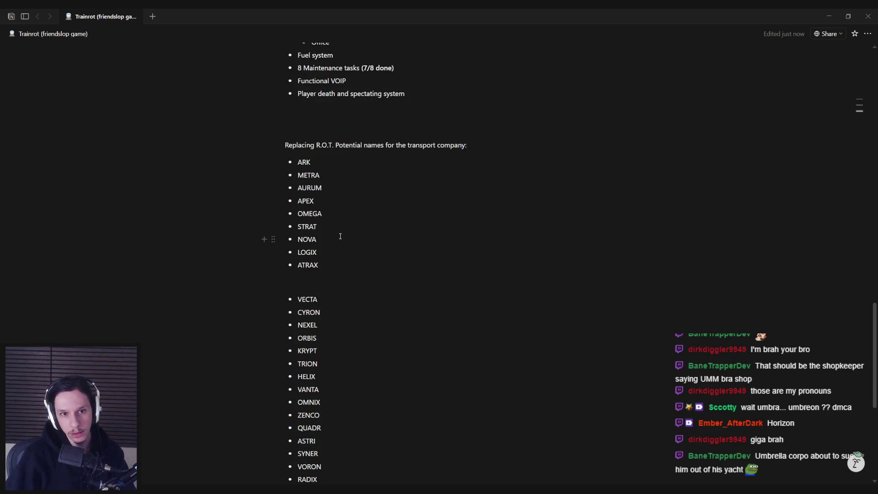
scroll(340, 236, up, 3)
Step: Add the line 'New in-game company name: UMBRA' above the candidate list and select it
click(376, 258)
key(Return)
text(New company name)
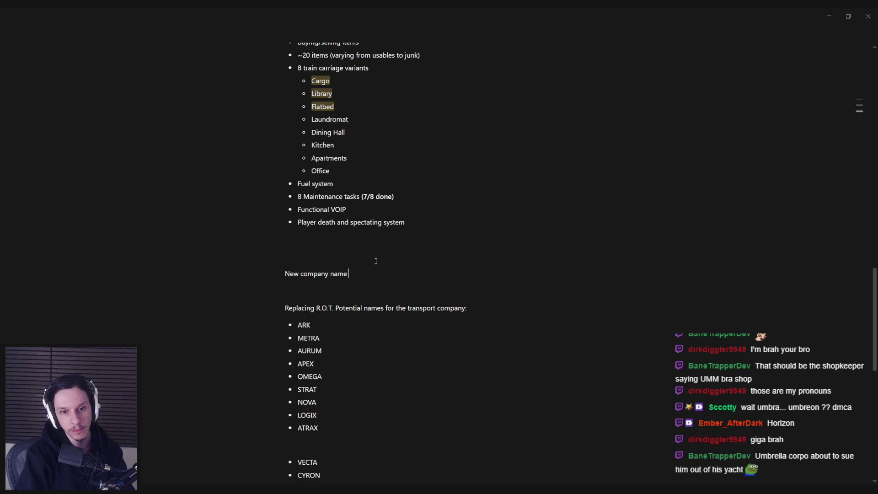
key(BackSpace)
key(BackSpace)
key(BackSpace)
text(in-game company name: UMBRA)
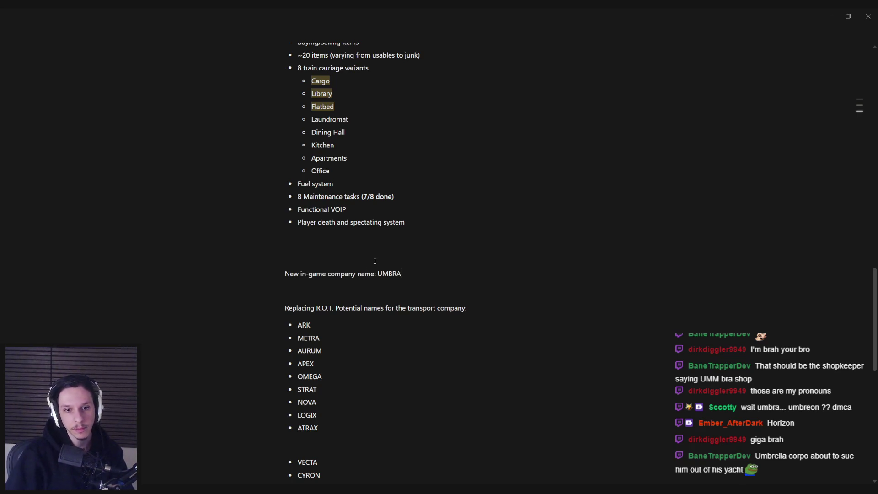
drag(402, 273, 285, 275)
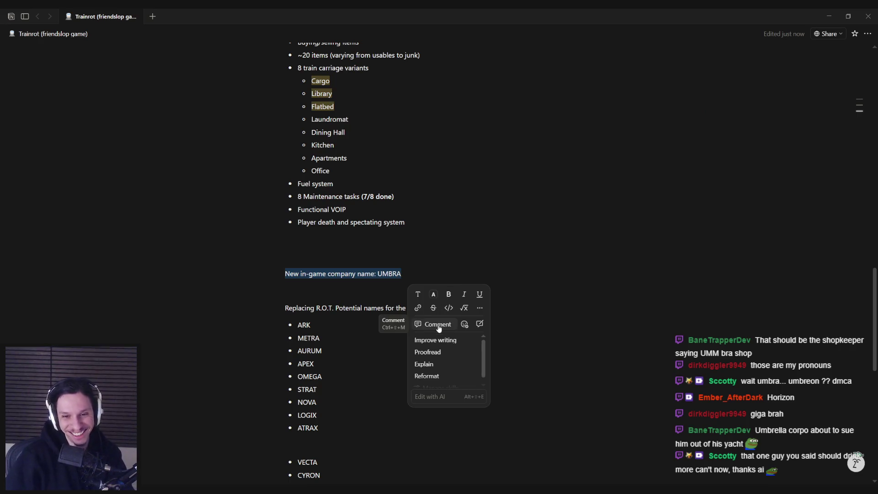
Step: Turn the company-name line into a Heading 2 and underline UMBRA
click(425, 295)
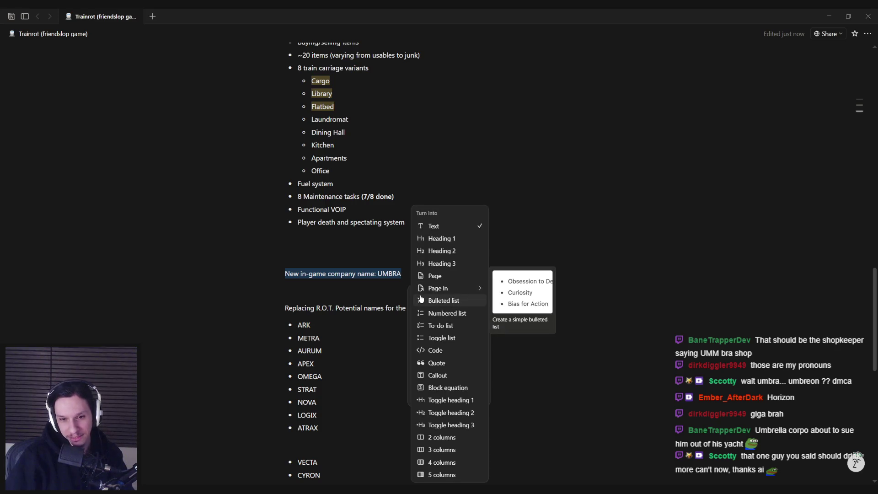
click(445, 252)
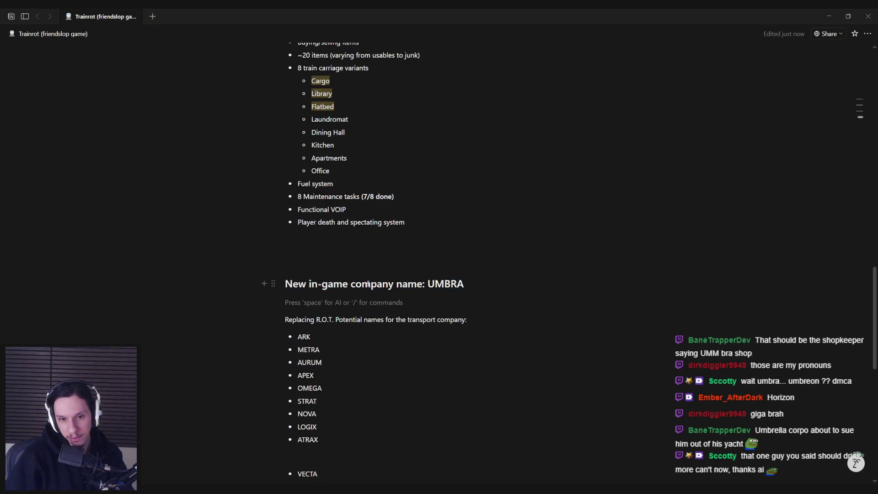
mouse_move(478, 287)
mouse_down()
mouse_move(428, 284)
mouse_move(466, 284)
mouse_up()
click(431, 283)
click(543, 308)
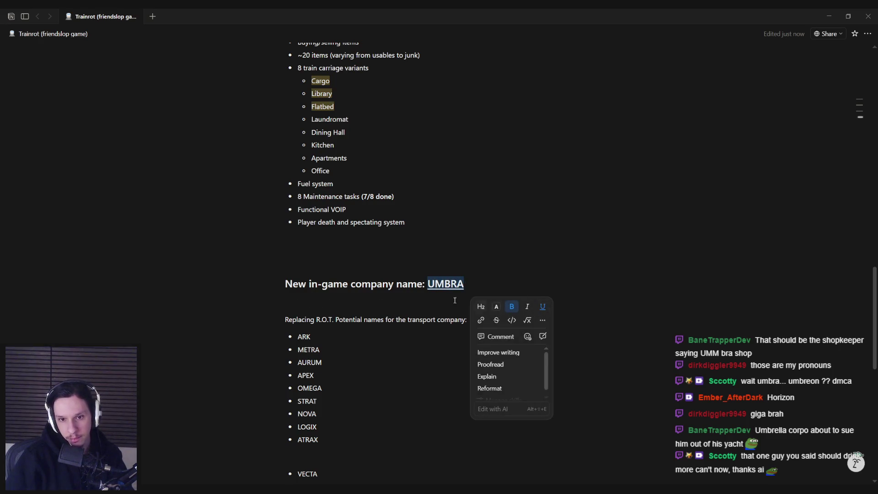
click(414, 302)
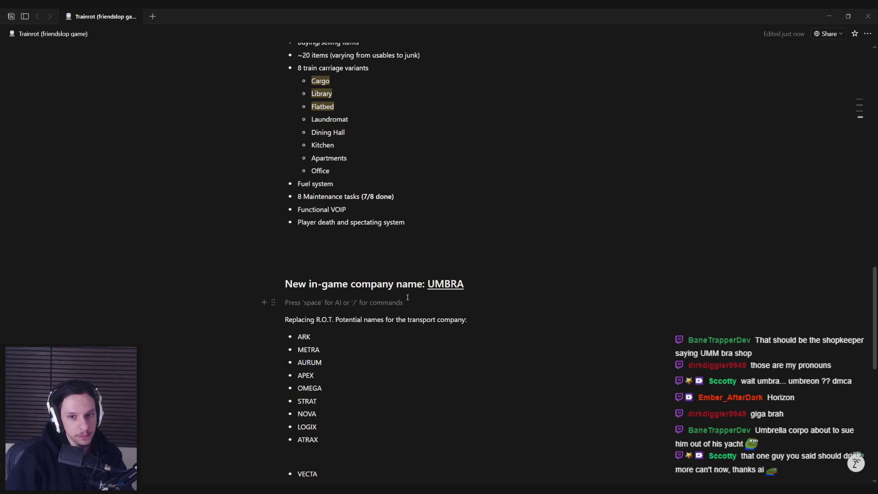
Step: Switch back to the Unreal Engine editor
scroll(453, 285, up, 3)
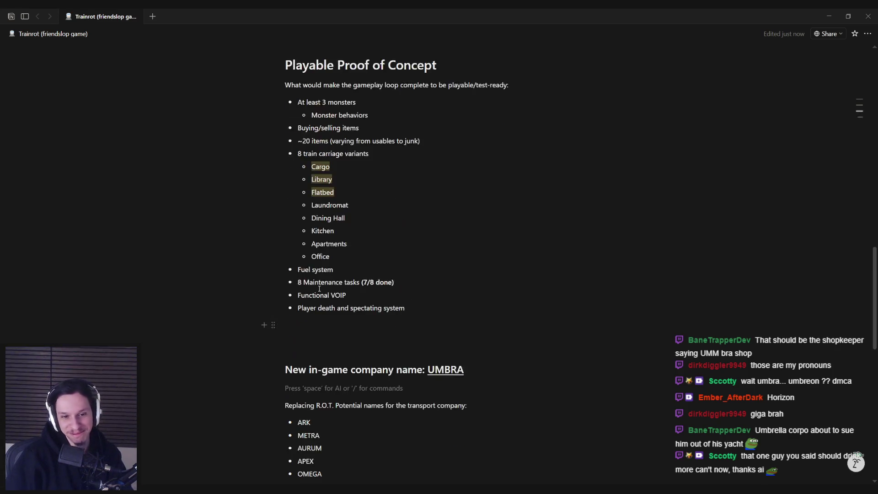
scroll(451, 289, down, 3)
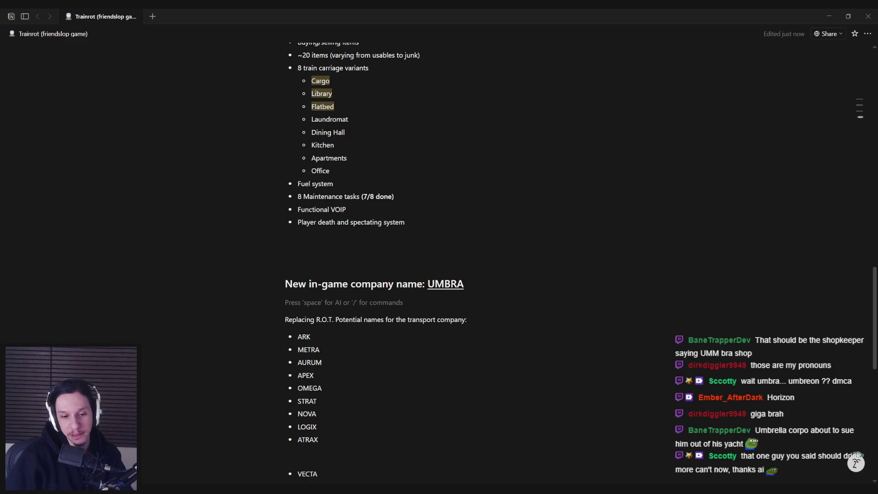
key(alt+Tab)
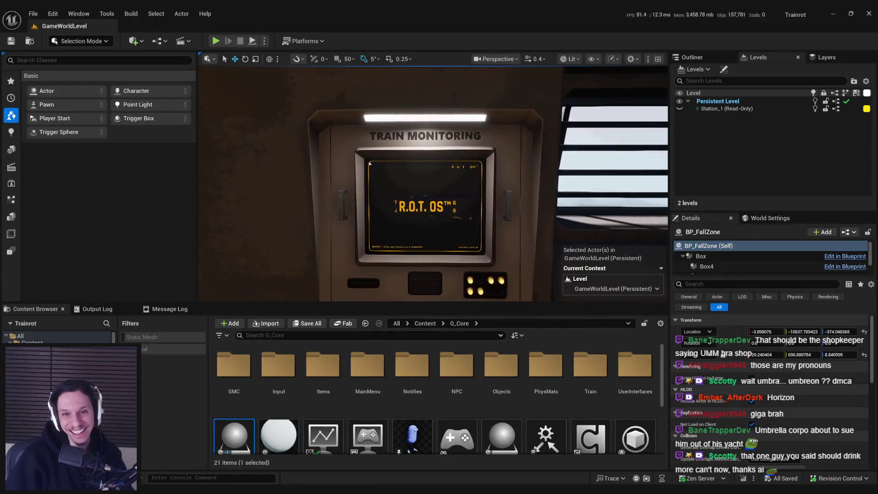
Step: Select and frame the train monitoring terminal, returning the Content Browser to Content
scroll(509, 217, down, 5)
click(503, 215)
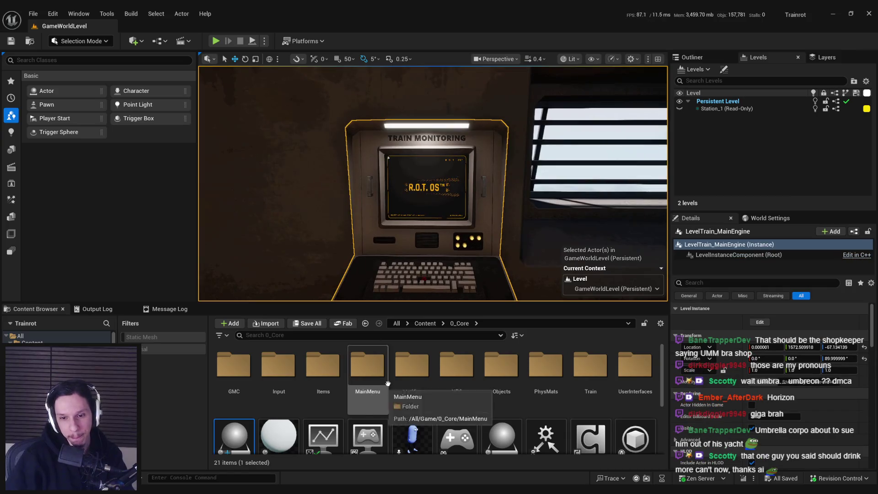
click(425, 323)
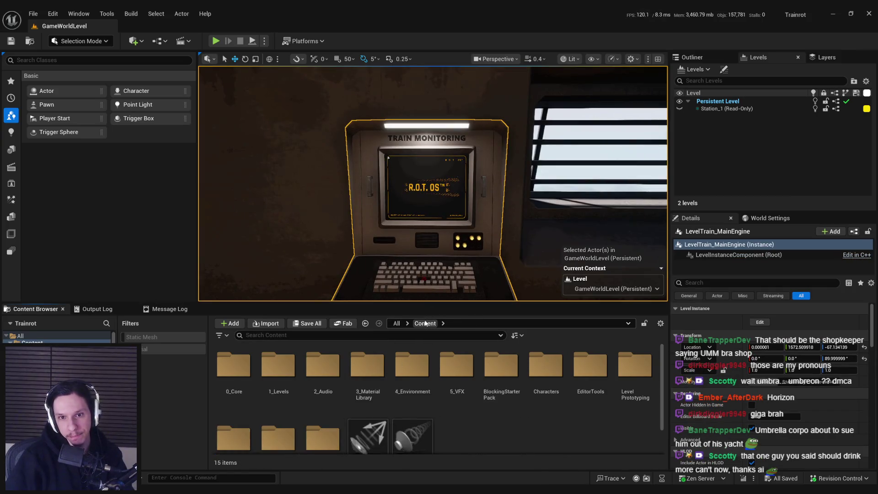
scroll(293, 107, up, 5)
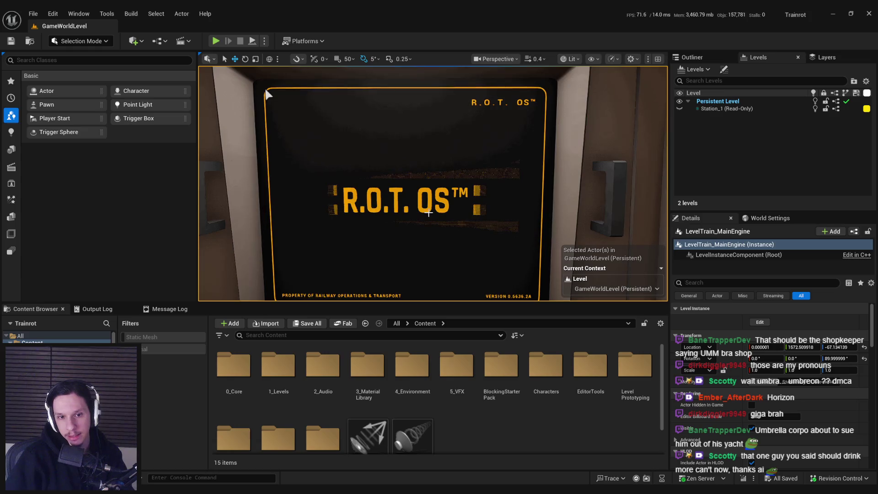
key(f)
scroll(479, 436, down, 2)
scroll(463, 432, up, 2)
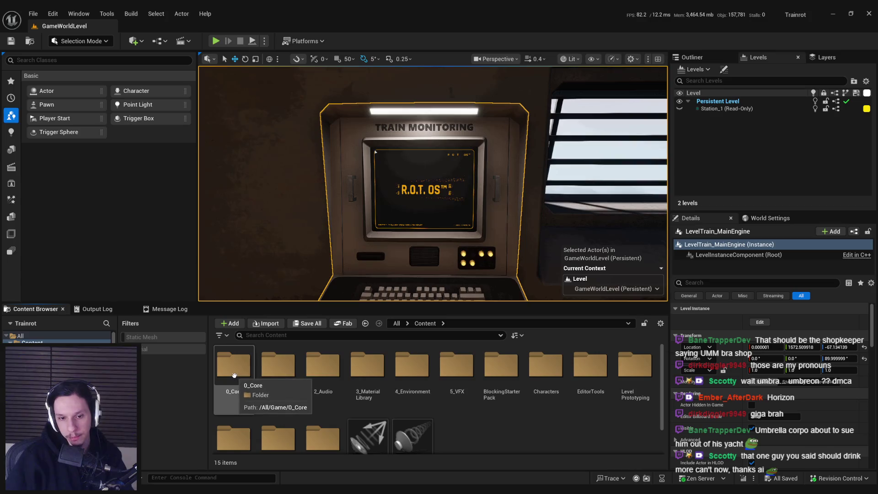
Step: Open WBP_ControlPanel-TaskStatus from 0_Core > UserInterfaces > ControlPanels
double_click(234, 374)
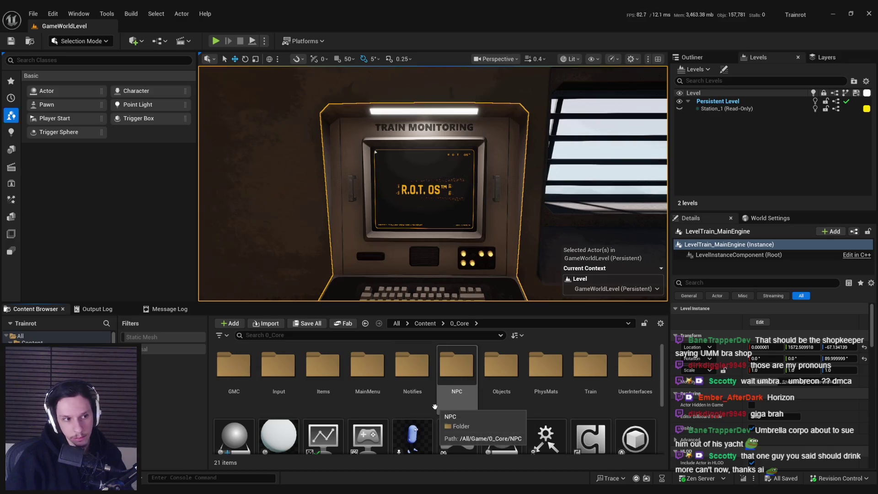
double_click(617, 380)
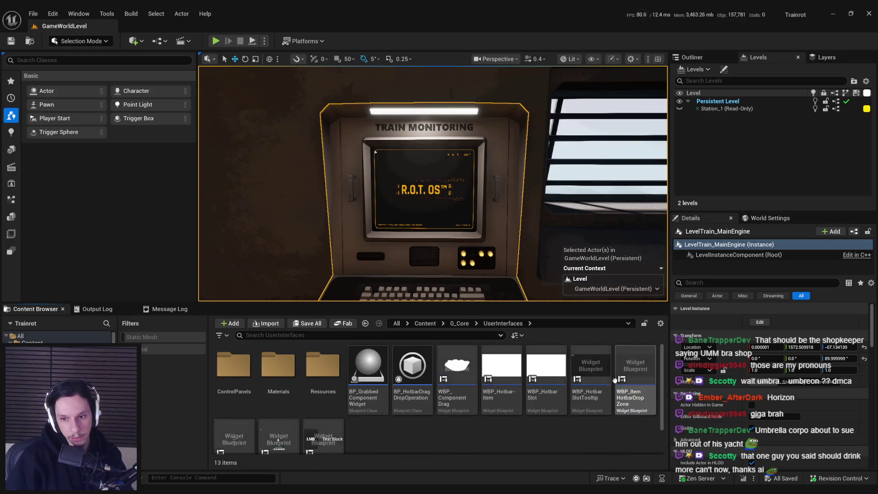
click(253, 371)
double_click(254, 371)
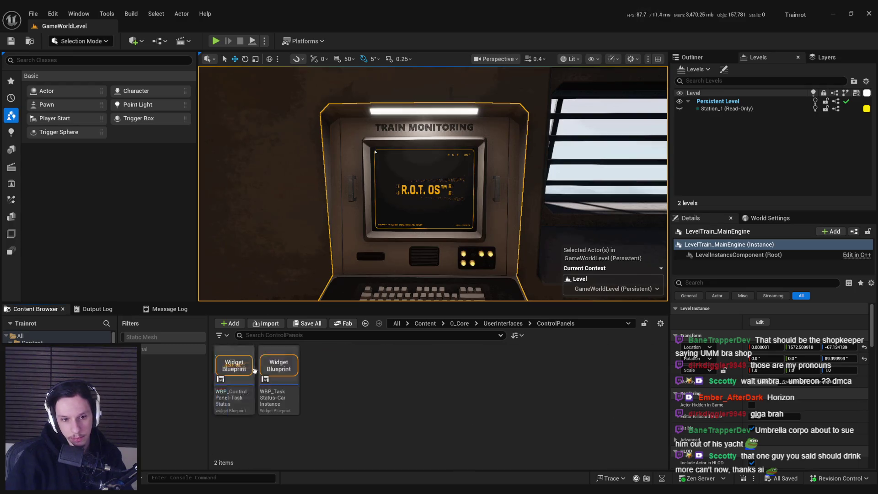
double_click(249, 366)
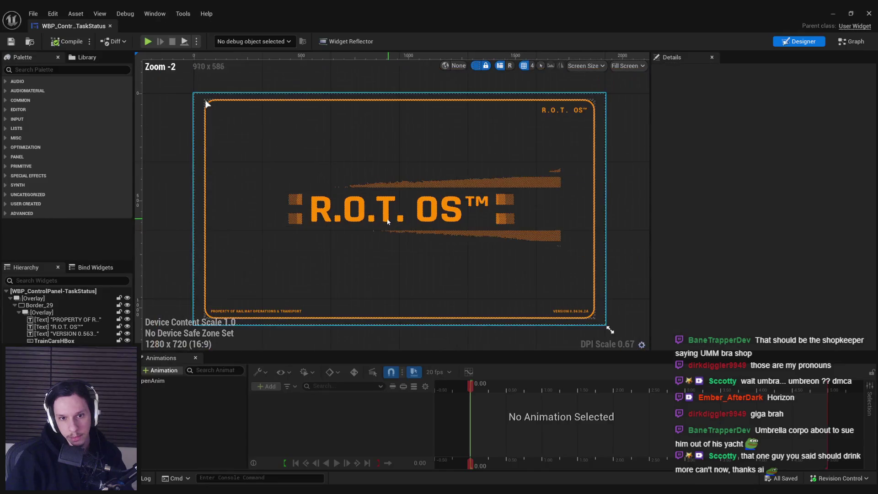
Step: Open Image_92's M-UI_ROTOS_IntroAnim material and its T_ROTOS_IntroTexture texture
click(389, 218)
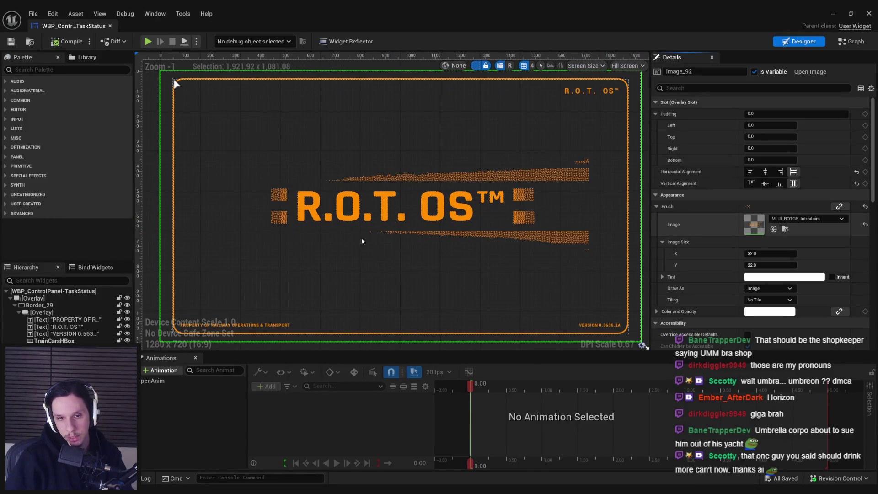
double_click(368, 237)
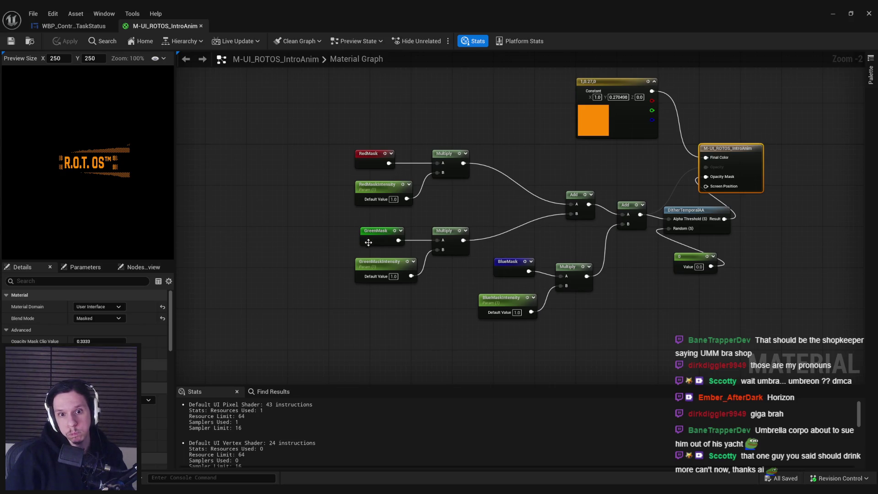
scroll(345, 243, down, 4)
scroll(373, 219, up, 7)
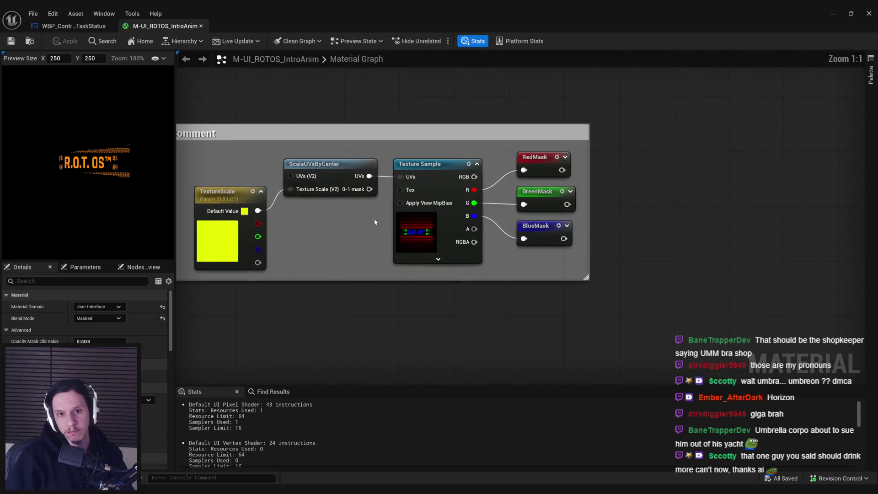
double_click(396, 228)
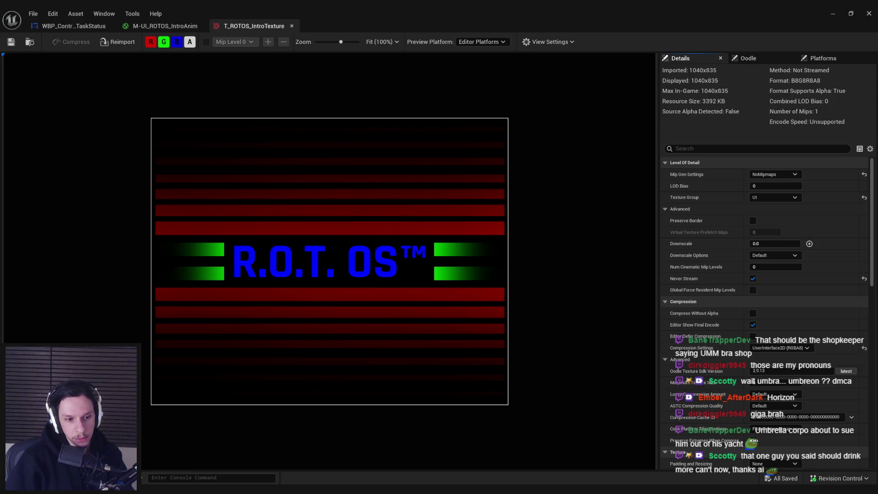
key(super)
Step: Launch Affinity Photo 2 from the Start search and zoom into T_ROTOS_IntroTexture
text(affinity)
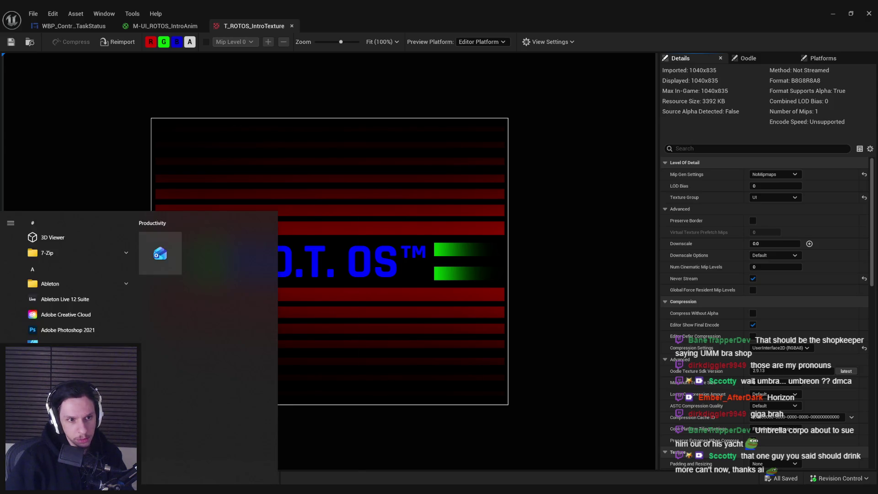
click(87, 262)
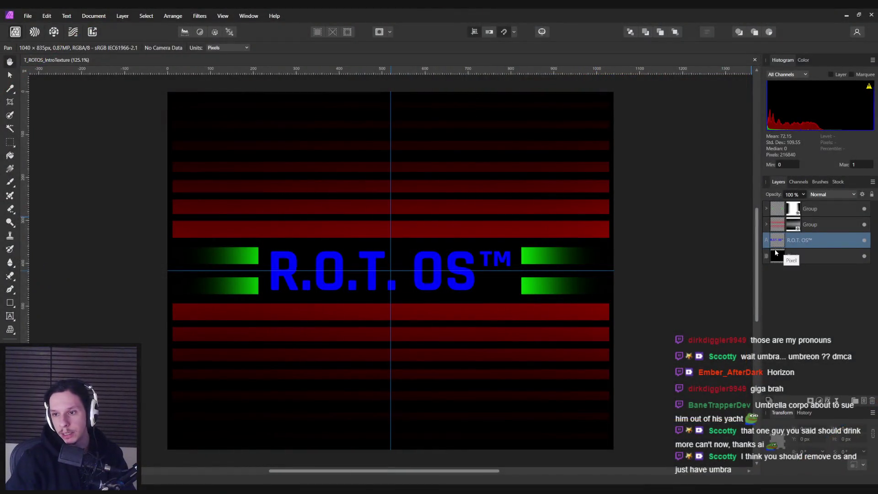
key(ctrl+plus)
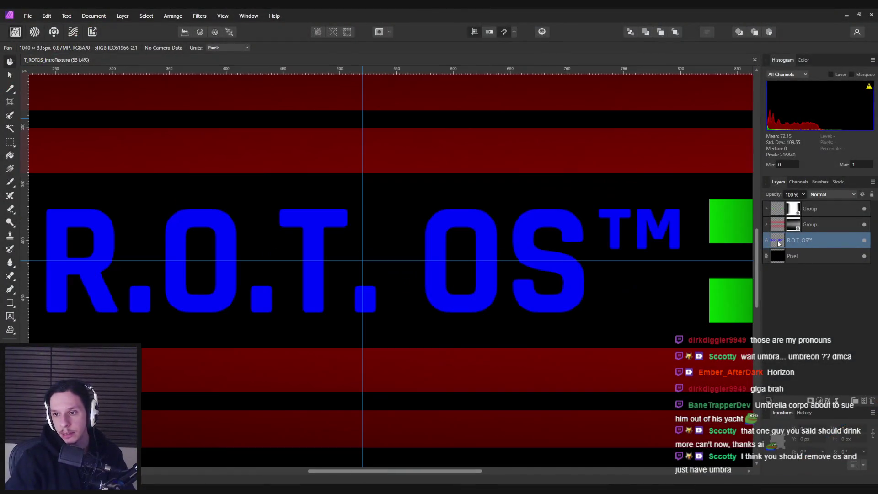
key(ctrl+minus)
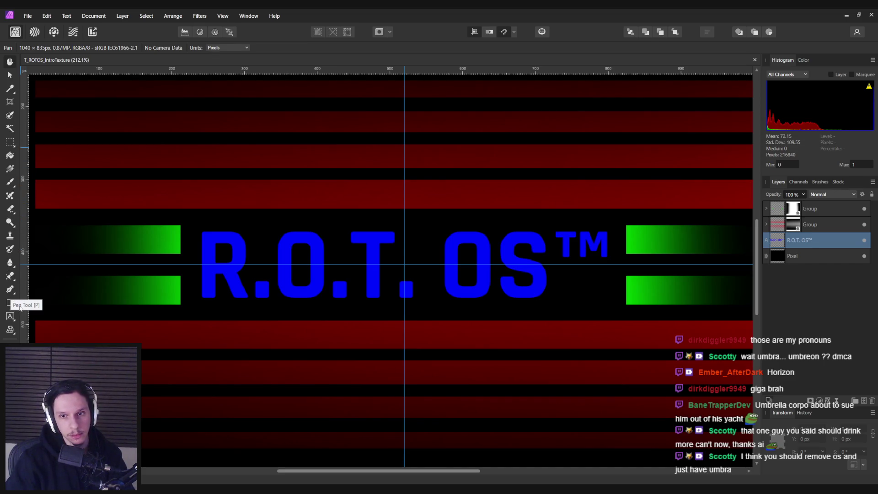
scroll(303, 285, up, 3)
scroll(304, 284, down, 5)
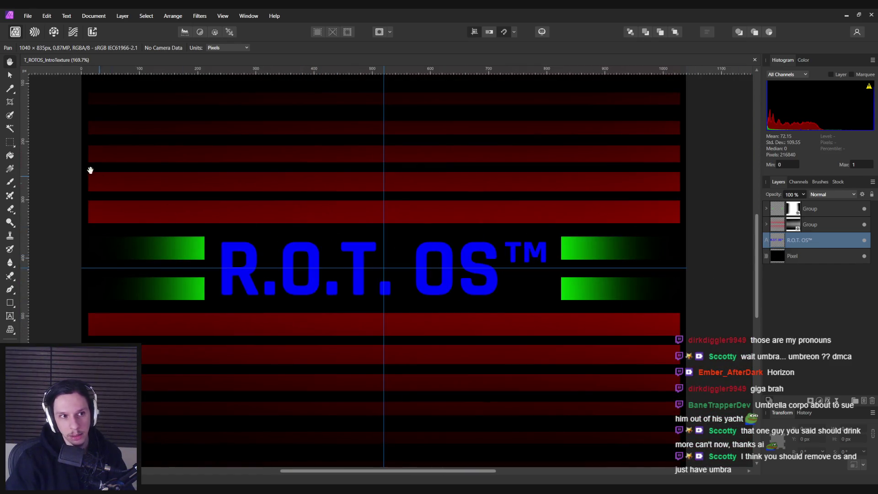
click(9, 74)
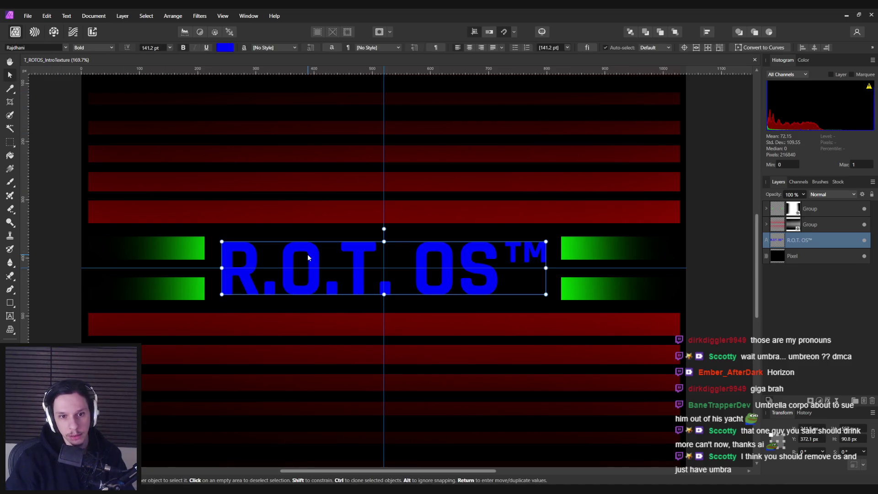
click(370, 249)
double_click(370, 250)
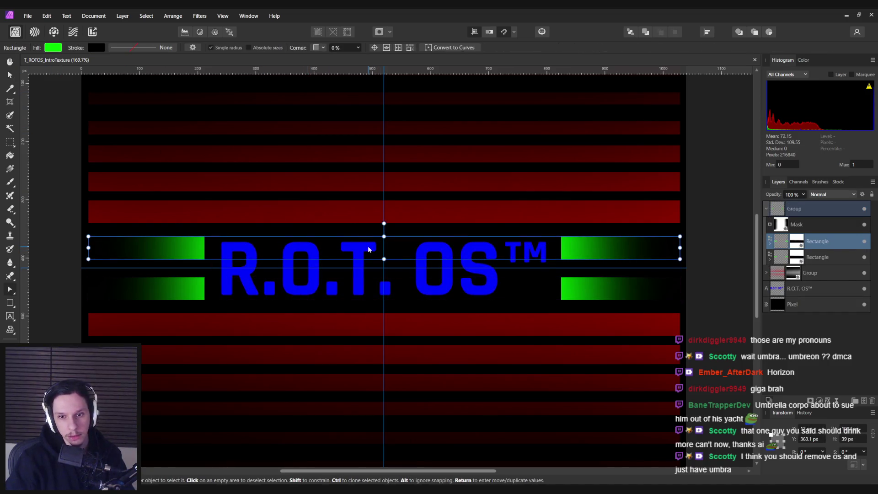
click(362, 289)
click(805, 290)
scroll(408, 296, up, 3)
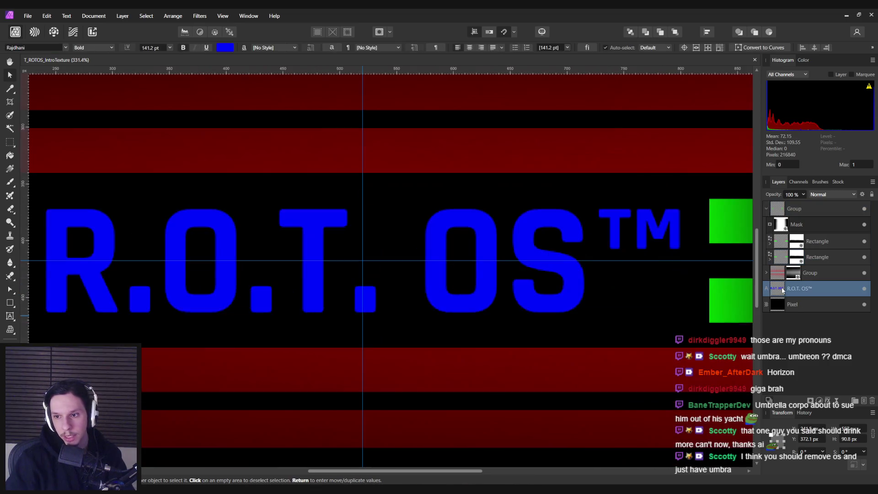
scroll(409, 280, down, 3)
click(353, 253)
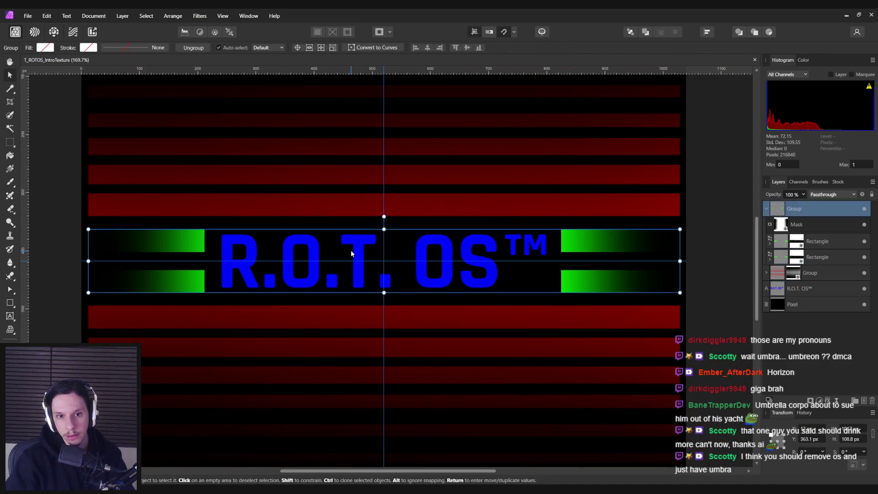
double_click(799, 289)
key(Escape)
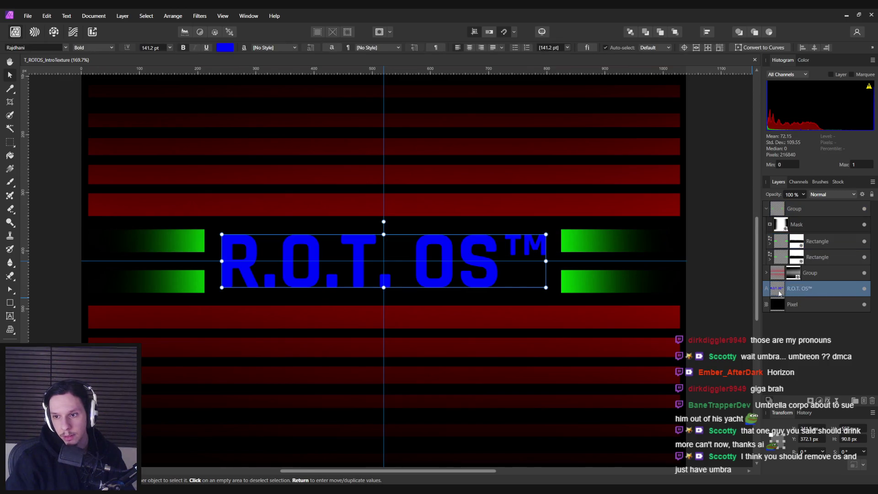
alt+click(776, 292)
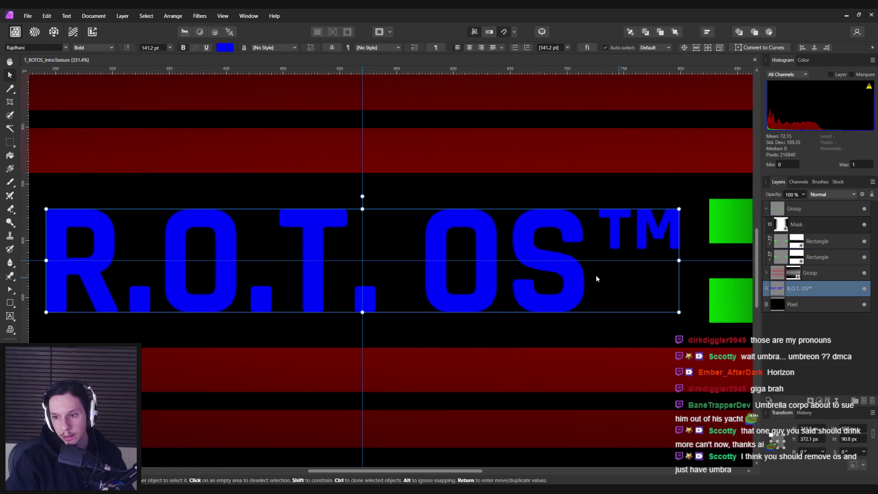
key(ctrl+0)
key(ctrl+z)
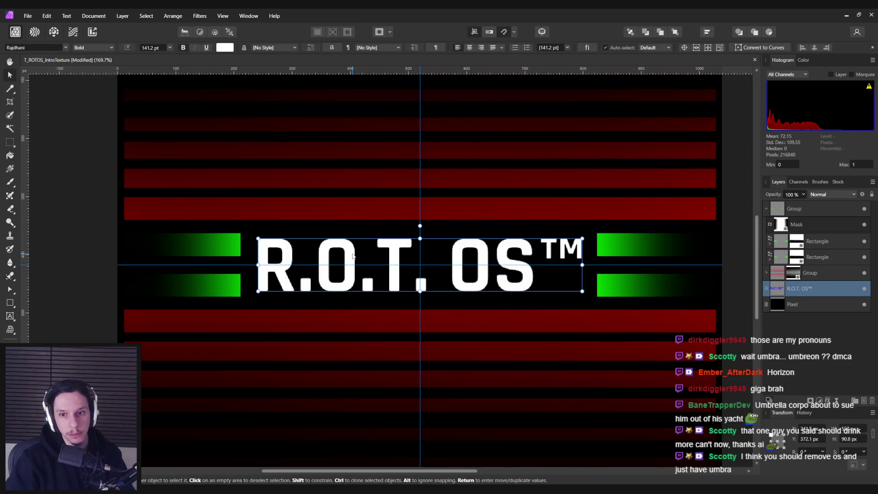
key(ctrl+z)
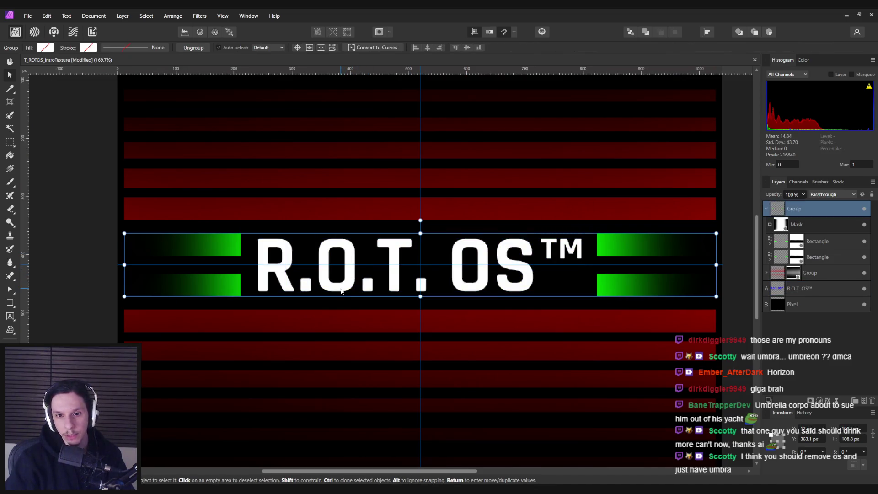
key(ctrl+shift+z)
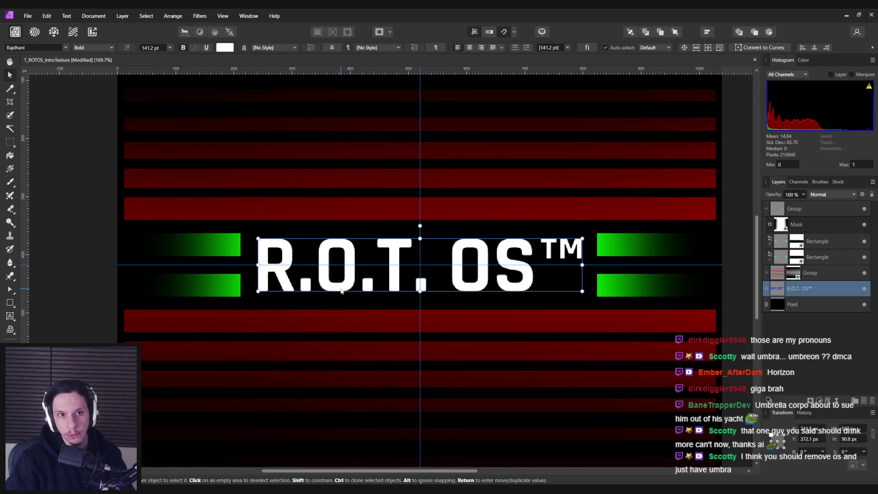
key(ctrl+shift+z)
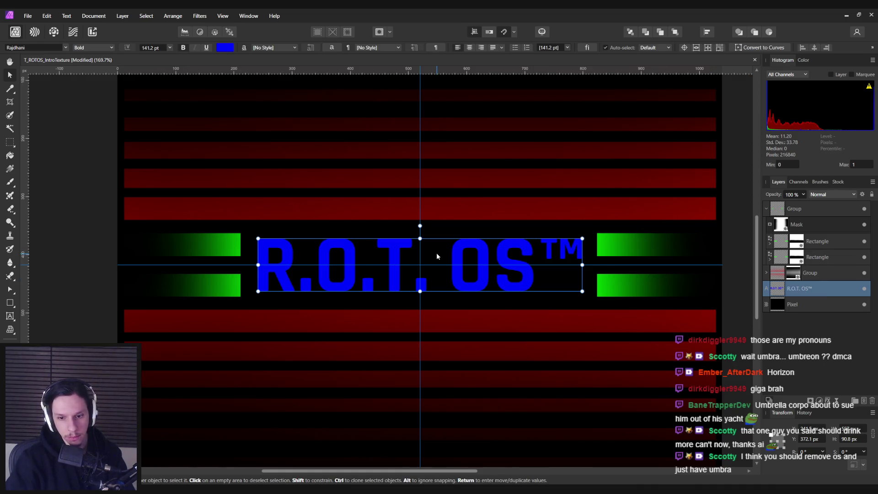
key(Return)
click(482, 307)
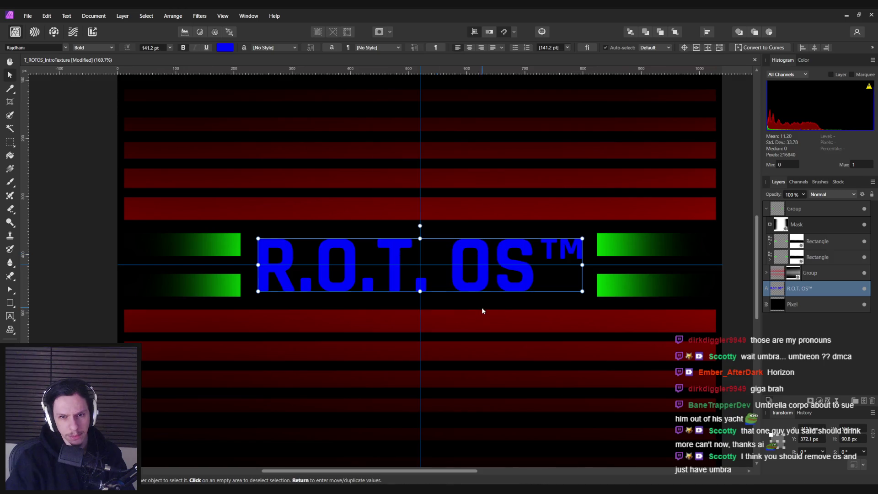
key(Delete)
key(ctrl+z)
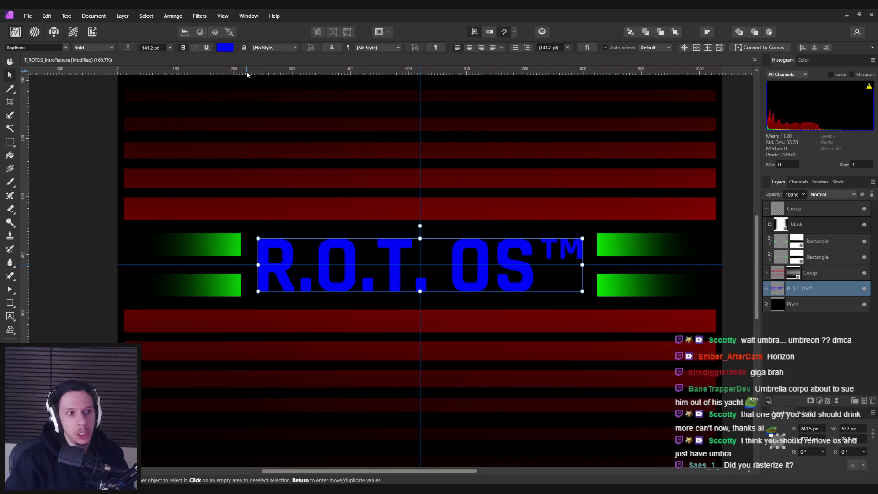
Step: Hide the mask and both green rectangle layers over the title artwork
right_click(768, 292)
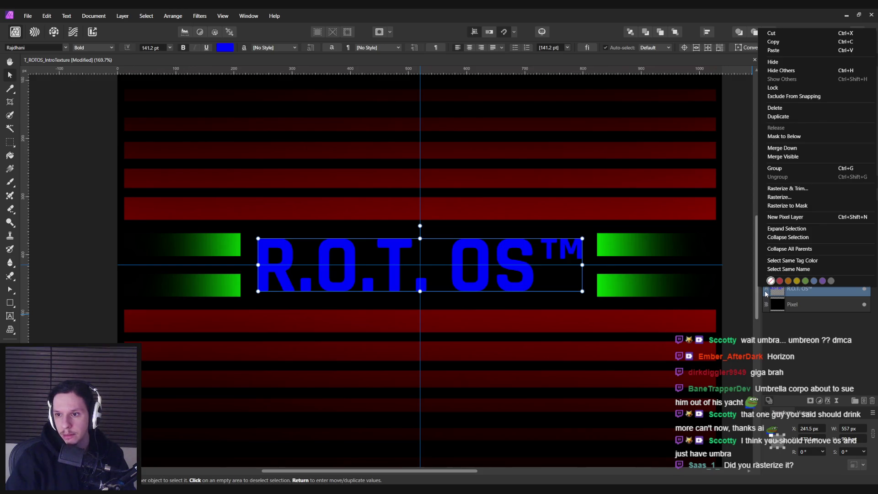
key(Escape)
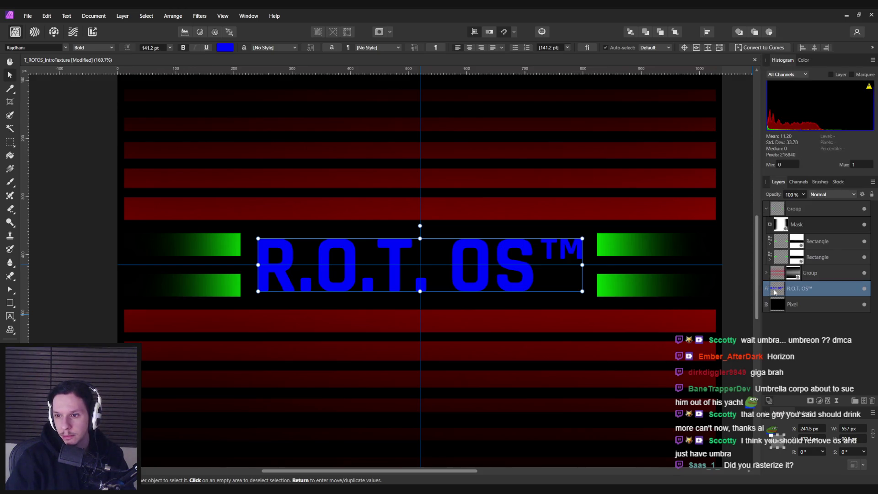
scroll(477, 268, up, 2)
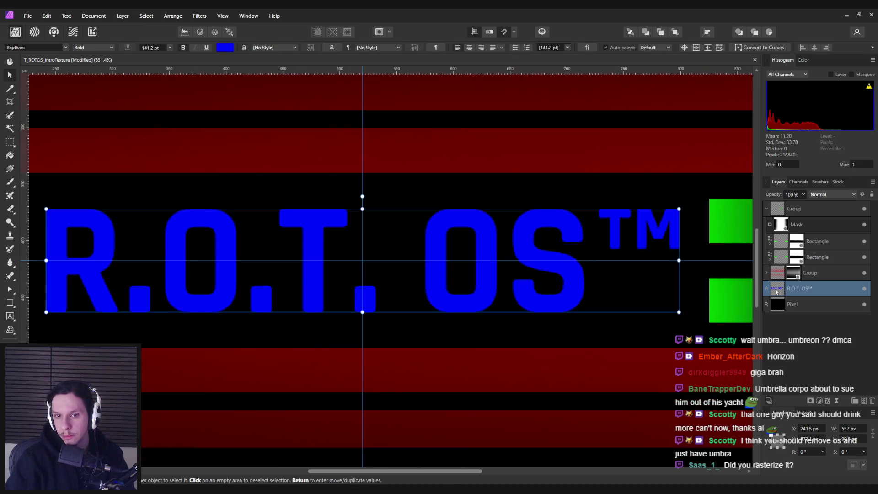
click(438, 280)
key(a)
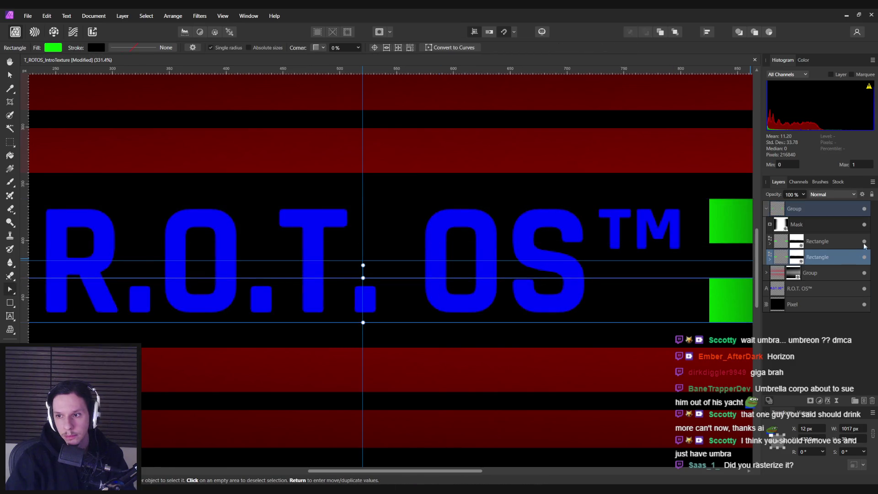
click(865, 224)
key(v)
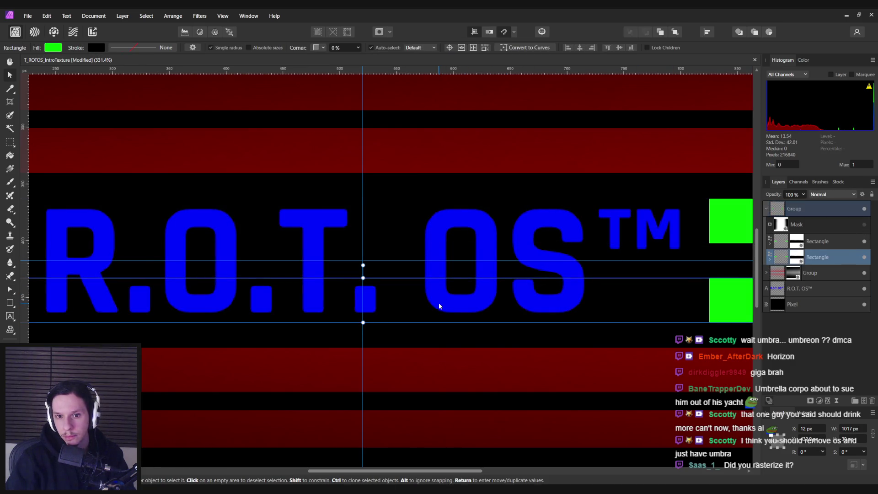
click(435, 274)
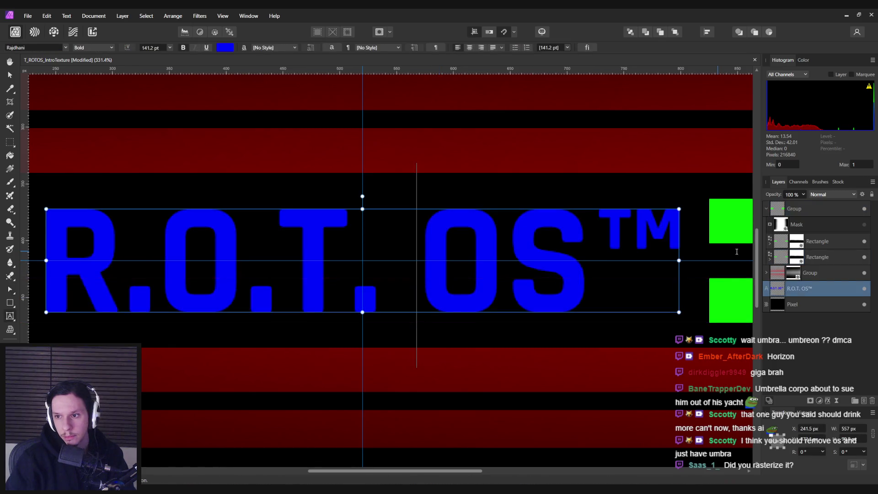
click(864, 241)
click(864, 257)
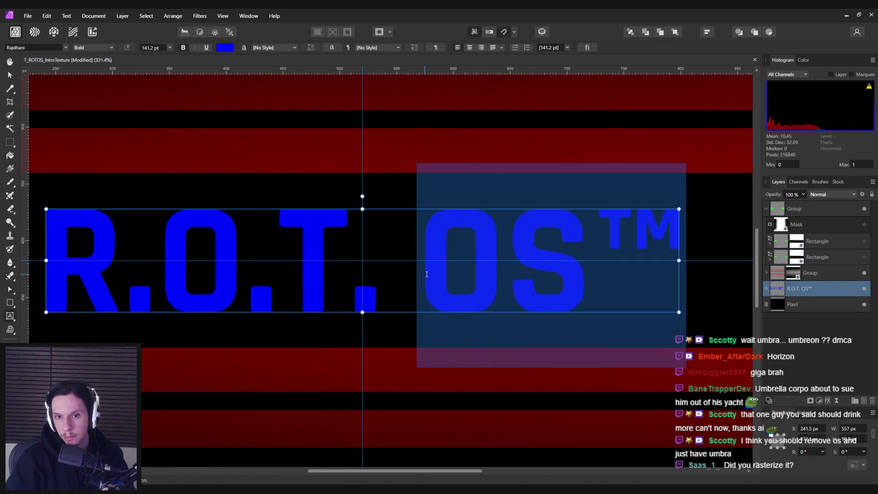
Step: Edit the title text and select its R.O.T. letters
scroll(441, 275, down, 1)
scroll(440, 275, down, 1)
double_click(441, 275)
drag(401, 281, 189, 280)
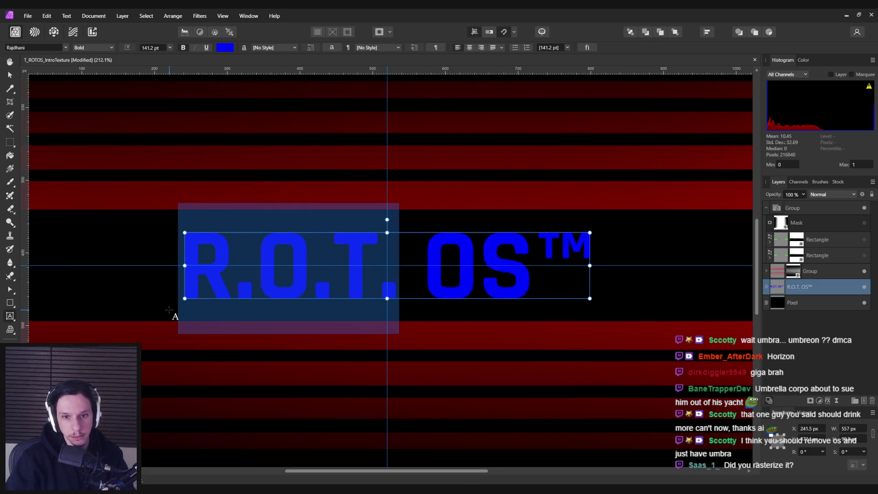
Step: Replace the selected letters with UMBRA so the title reads UMBRA OS™
text(UMBRA)
key(Escape)
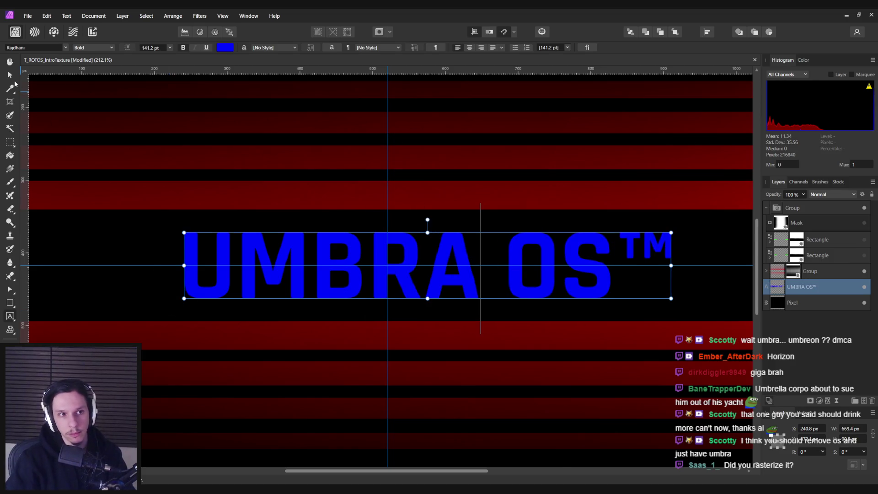
click(10, 75)
scroll(357, 243, down, 1)
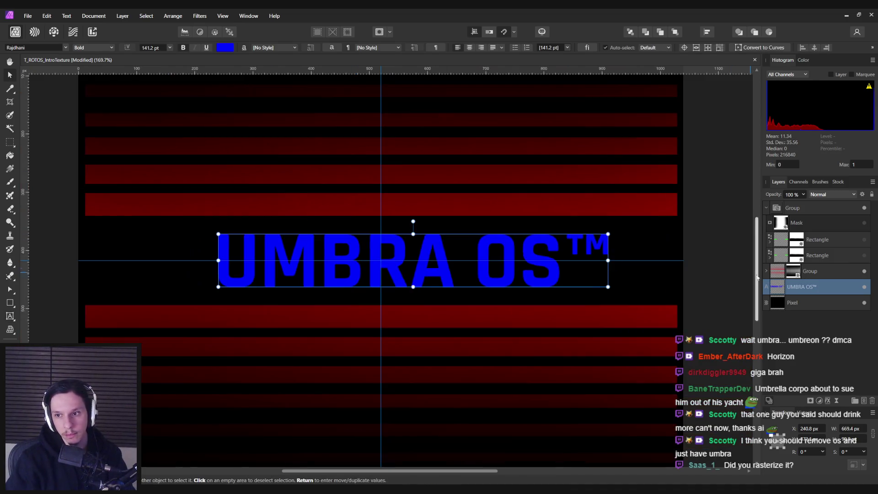
mouse_move(805, 286)
mouse_down()
mouse_move(799, 212)
mouse_move(801, 224)
mouse_up()
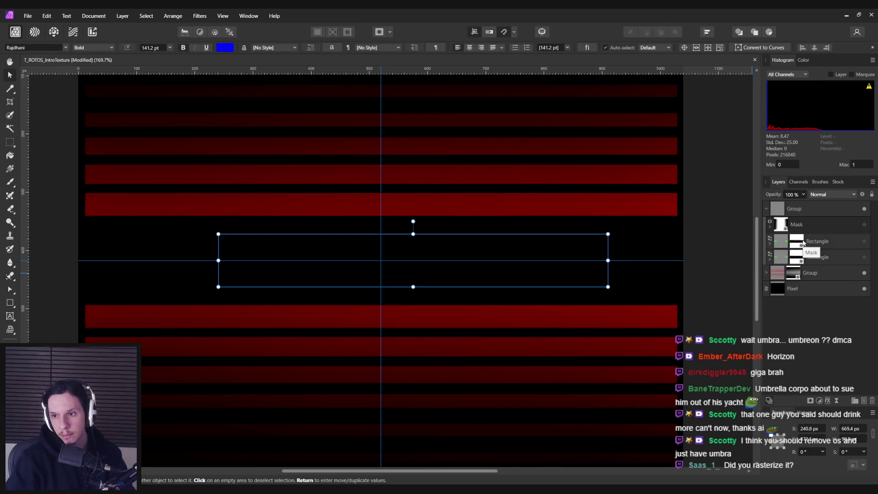
key(ctrl+z)
Step: Move the UMBRA OS™ text layer out of the group to the top of the stack
click(864, 257)
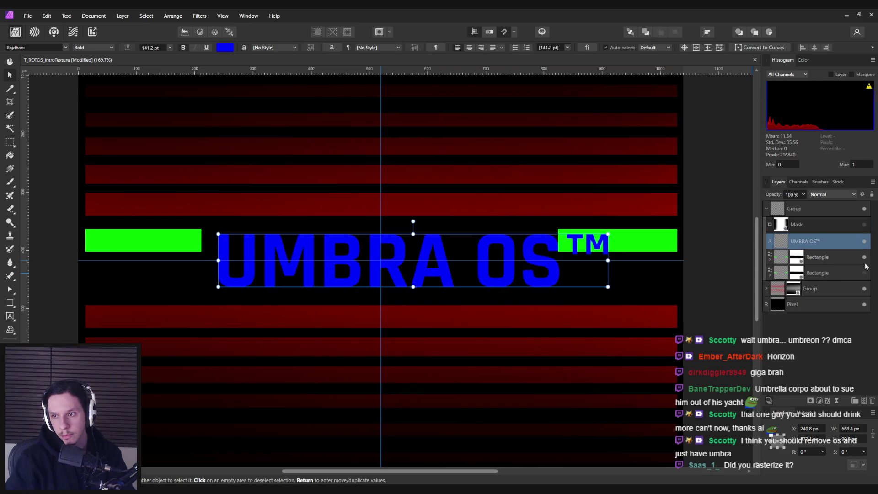
click(864, 273)
key(ctrl+z)
key(ctrl+z)
drag(805, 241, 805, 295)
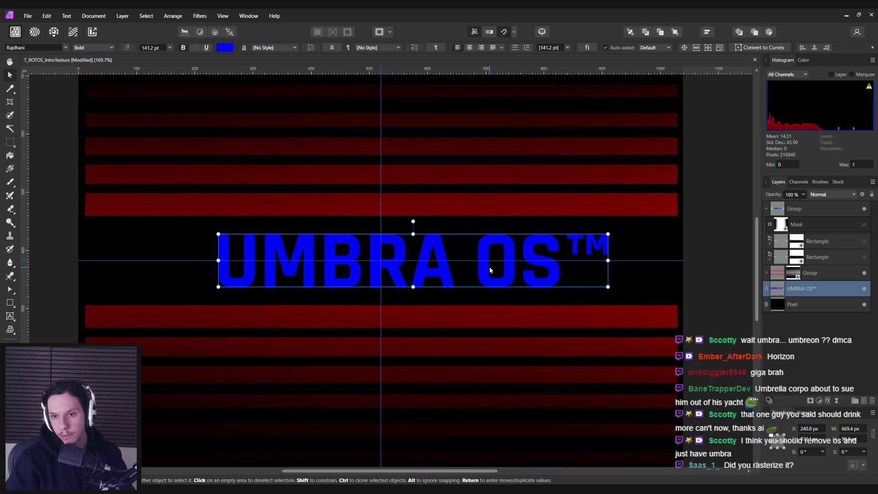
mouse_move(819, 257)
mouse_down()
mouse_move(829, 260)
mouse_move(819, 224)
mouse_move(806, 208)
mouse_move(803, 223)
mouse_move(796, 202)
mouse_up()
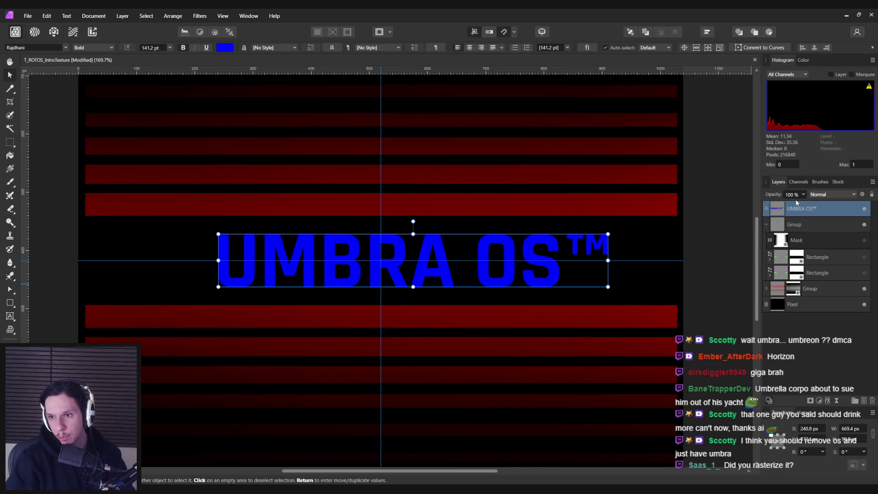
Step: Show both green gradient bars again beside the UMBRA OS™ title
click(865, 255)
click(864, 272)
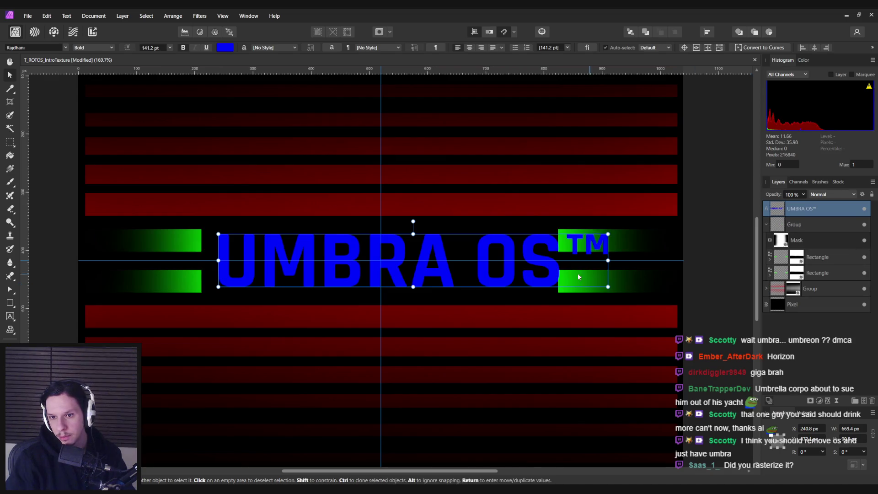
scroll(537, 298, down, 3)
click(529, 304)
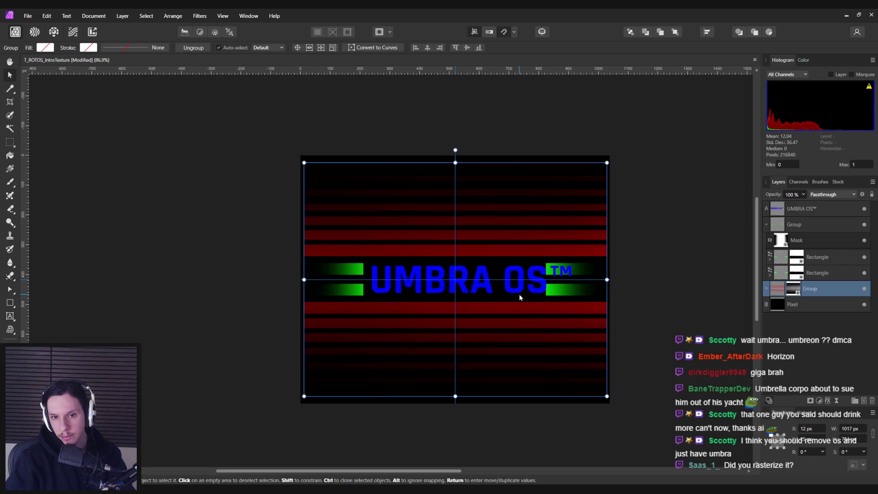
click(662, 302)
scroll(662, 302, down, 2)
scroll(541, 294, up, 5)
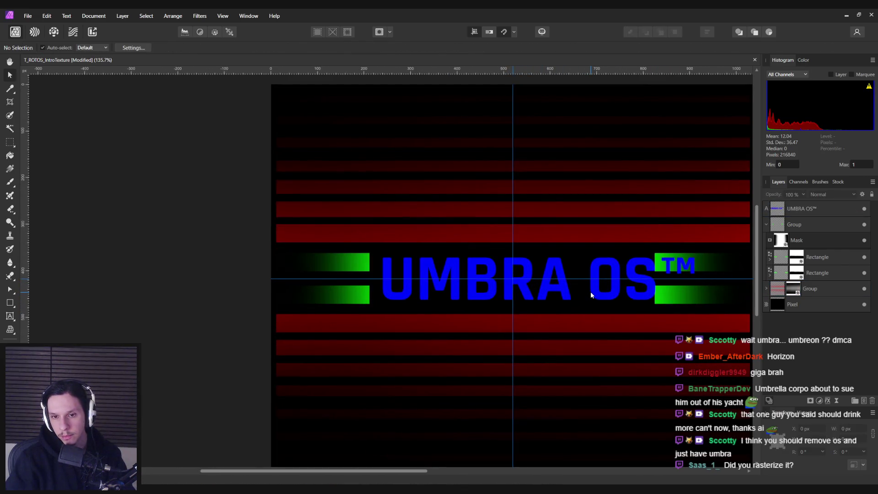
key(alt+Tab)
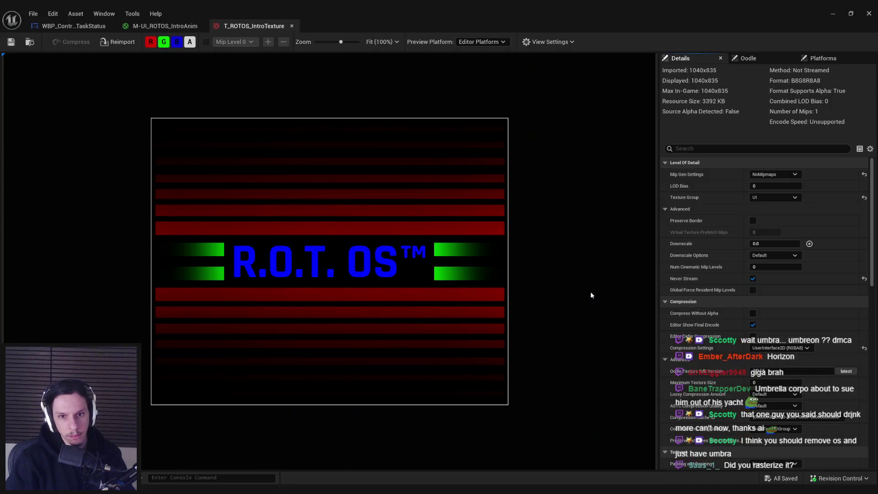
click(832, 15)
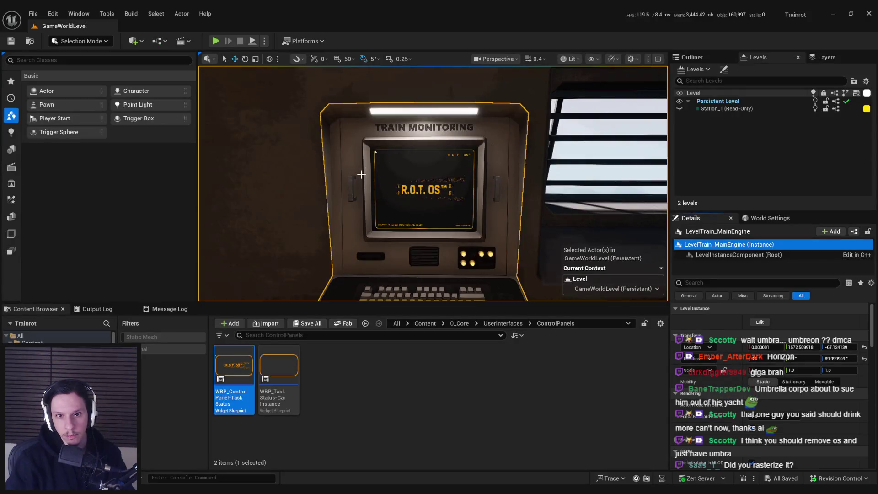
key(alt+Tab)
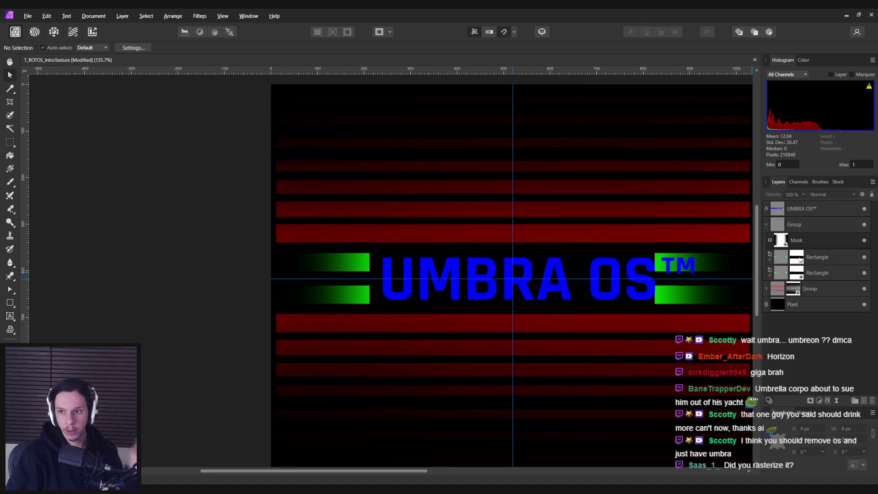
Step: Delete 'OS' from the title text so it reads UMBRA™
double_click(626, 280)
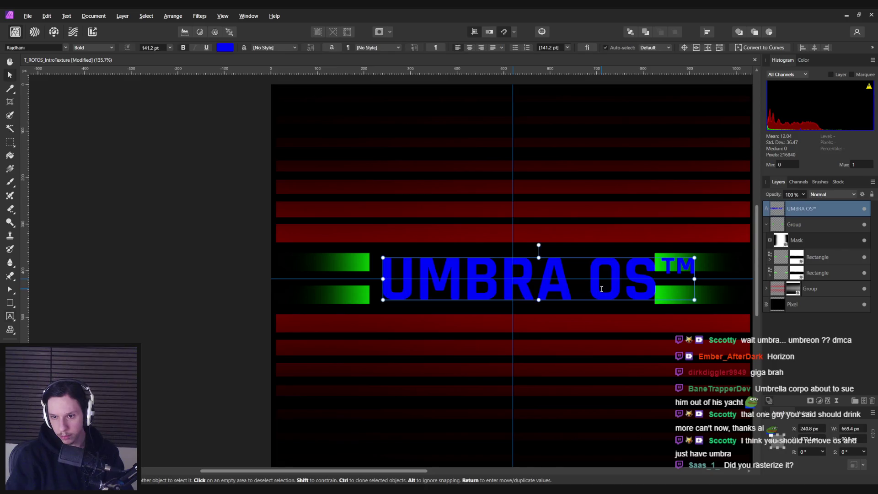
click(652, 289)
key(BackSpace)
key(BackSpace)
key(BackSpace)
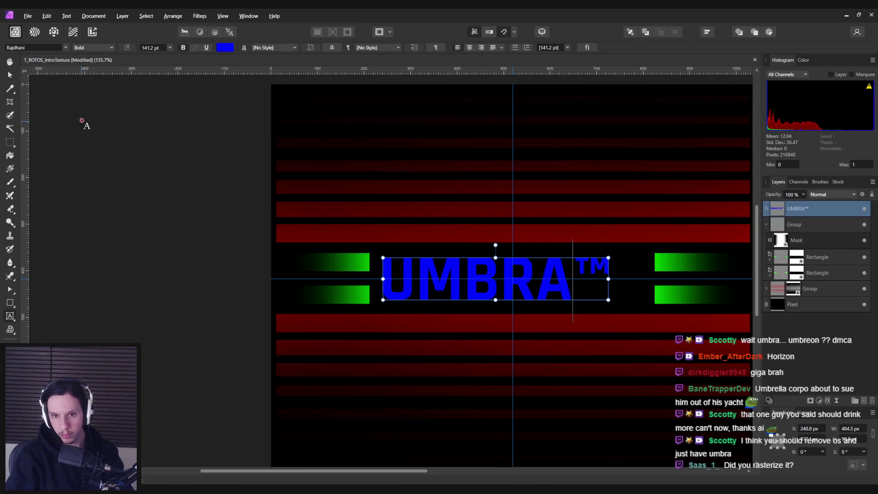
click(9, 74)
Step: Move UMBRA™ onto the centre guide, nudging it about 20 px right to centre it
drag(445, 268, 462, 268)
click(136, 305)
scroll(136, 306, down, 1)
scroll(136, 306, down, 2)
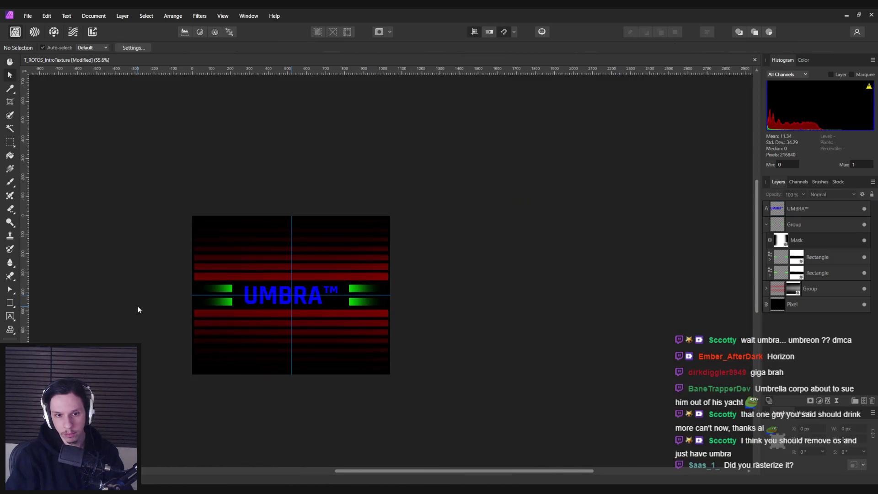
scroll(232, 309, up, 3)
scroll(230, 308, up, 1)
scroll(243, 304, down, 2)
click(256, 298)
drag(269, 302, 280, 301)
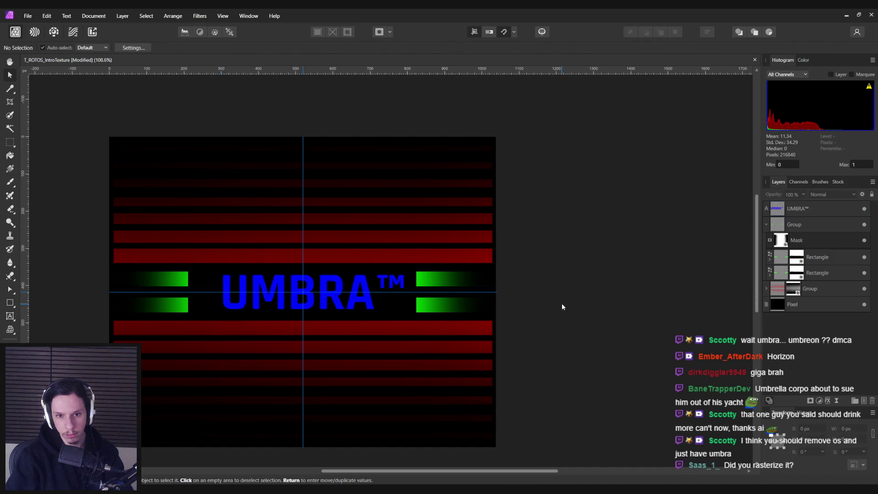
click(561, 303)
scroll(562, 303, down, 5)
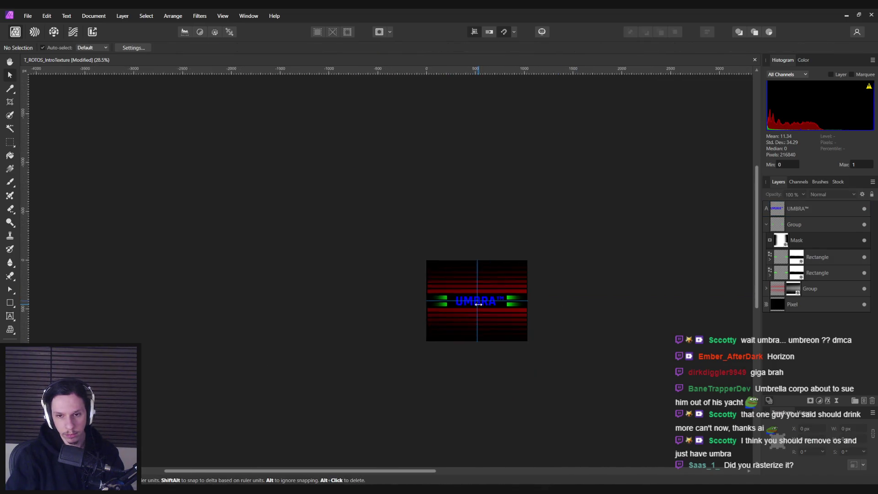
scroll(485, 307, up, 5)
scroll(485, 307, up, 1)
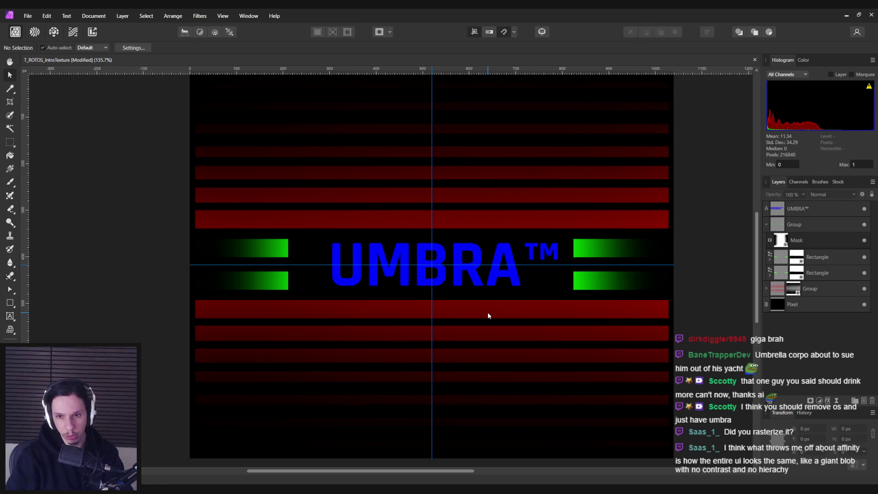
Step: Try retyping the title as UMBRAOS™, then undo back to UMBRA™
right_click(488, 316)
click(451, 278)
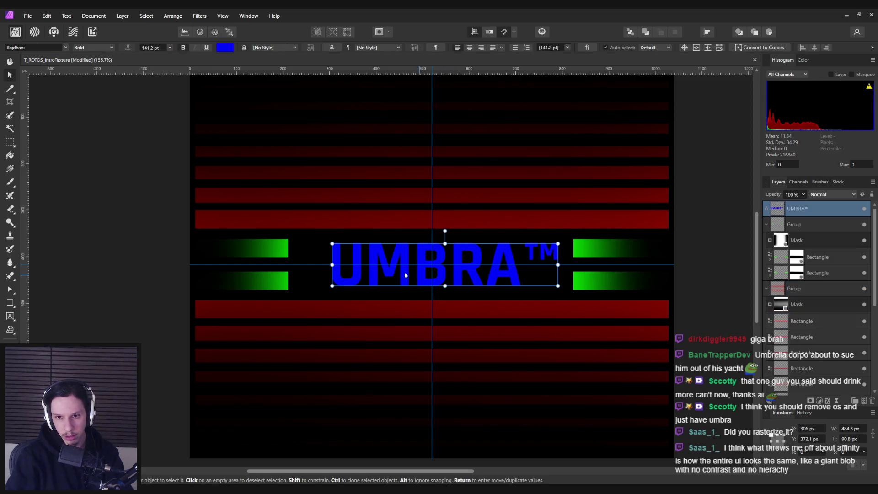
double_click(467, 278)
click(522, 274)
text(OS)
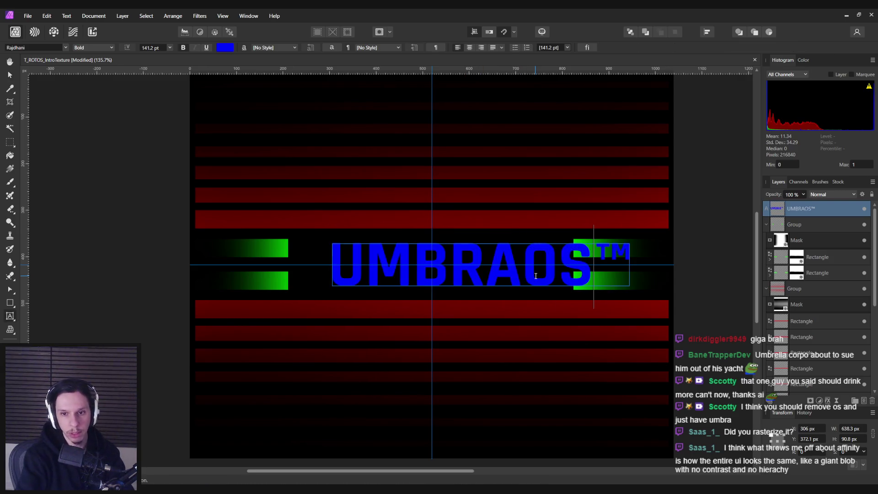
key(Escape)
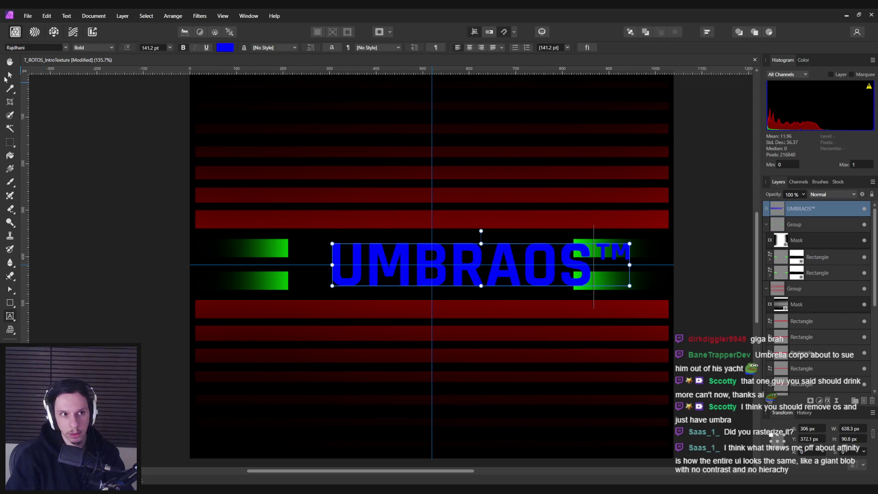
click(9, 75)
drag(367, 243, 339, 252)
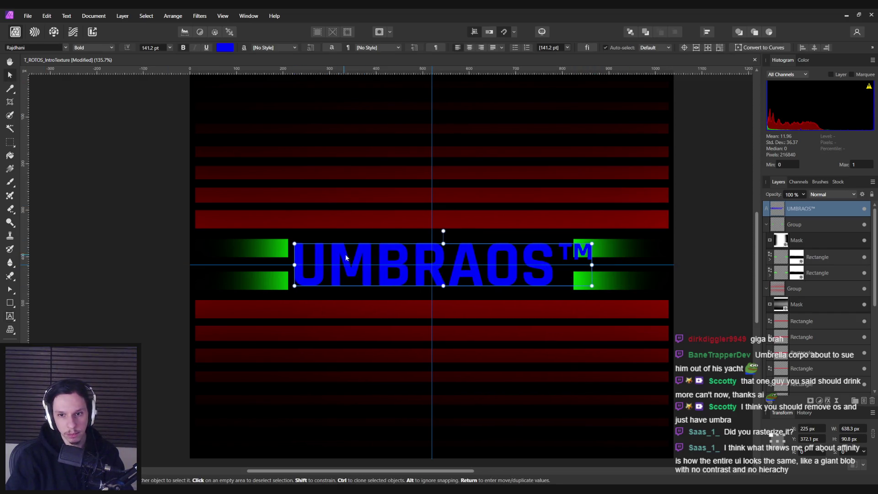
key(ctrl+z)
key(ctrl+z)
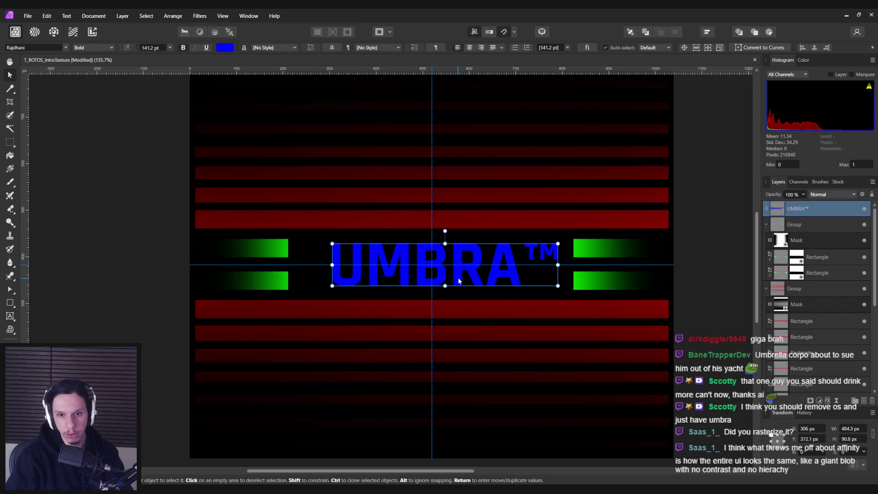
Step: Deselect the title and save the intro texture file
click(696, 268)
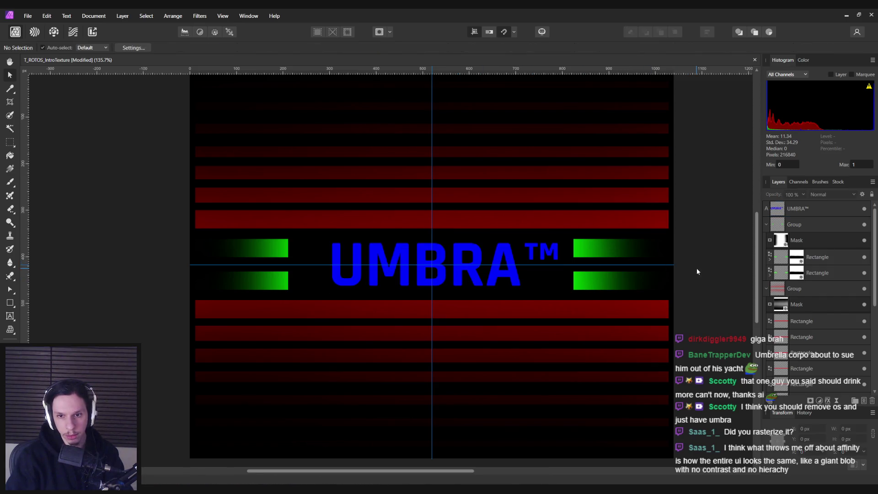
scroll(696, 268, down, 5)
scroll(698, 271, up, 4)
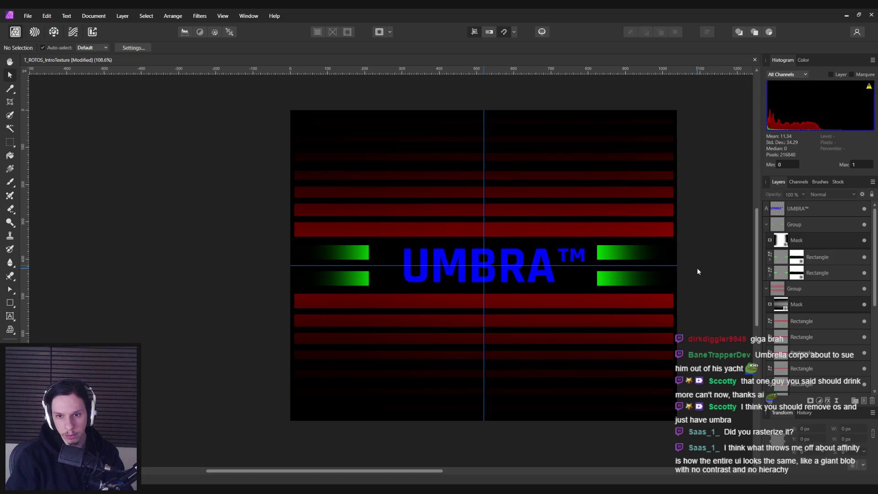
scroll(699, 268, right, 2)
key(ctrl+s)
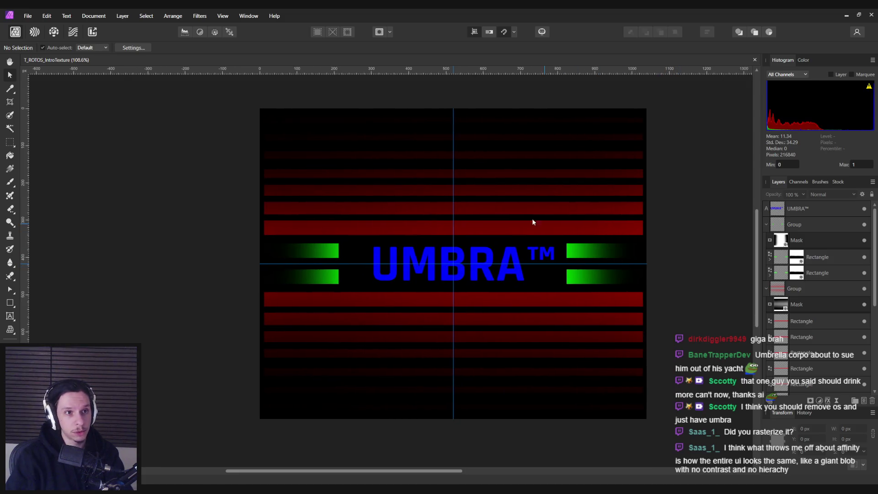
Step: Export the UMBRA™ intro texture as a 1040×835 px PNG and return to Unreal
click(28, 16)
click(48, 167)
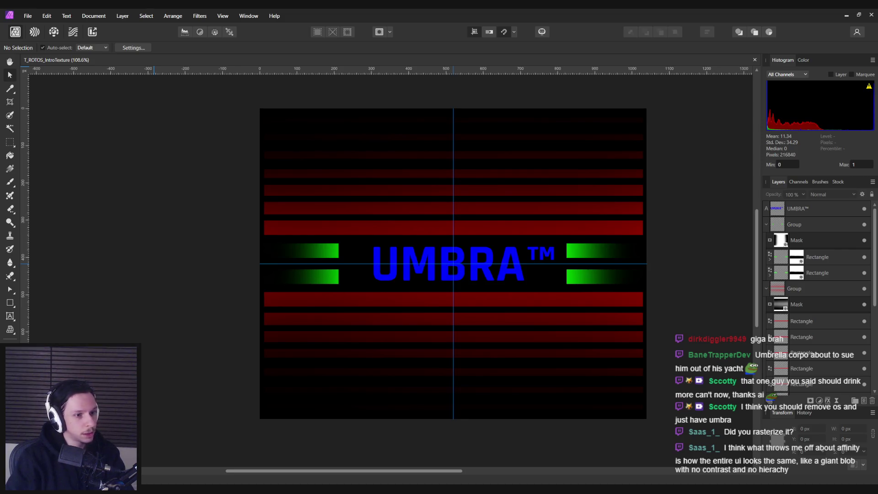
click(28, 16)
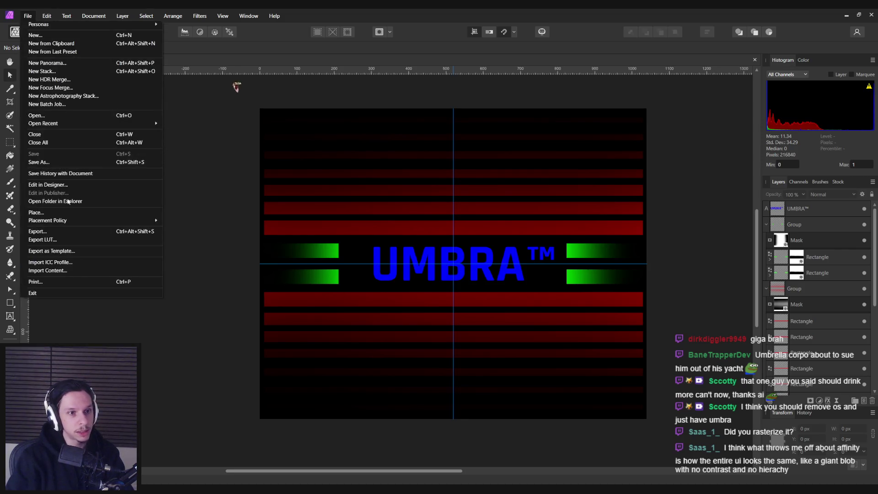
click(61, 232)
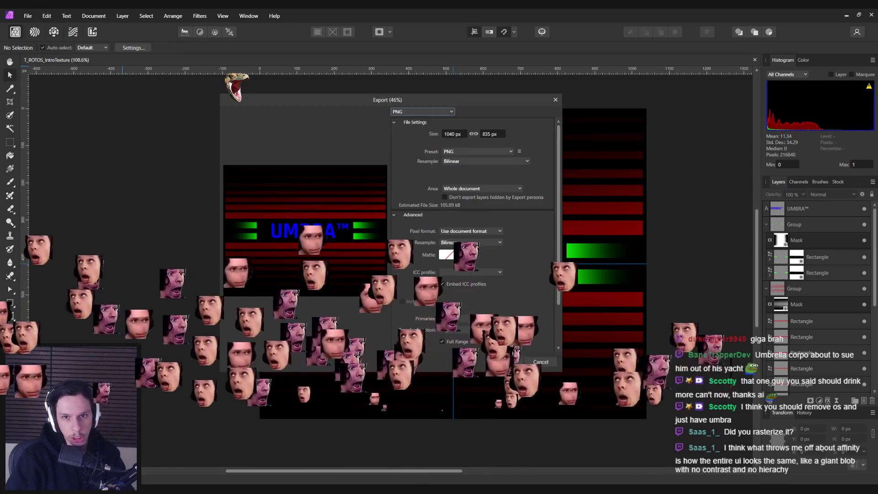
key(Escape)
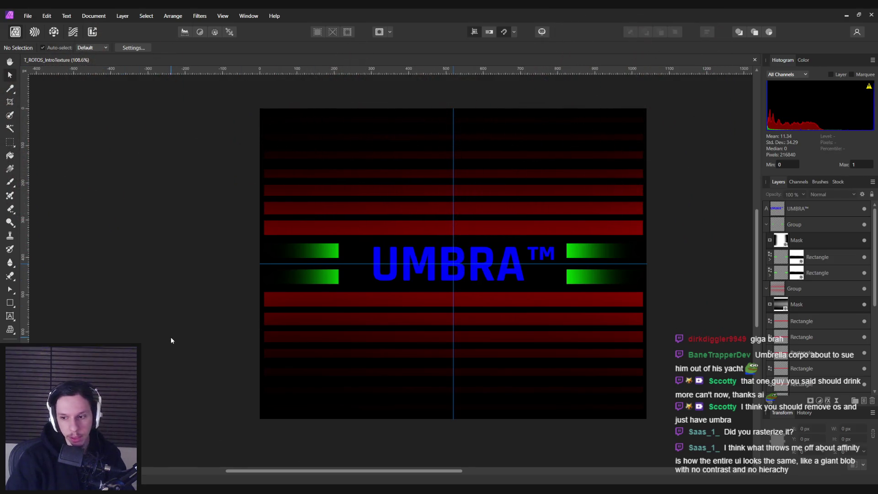
mouse_move(287, 488)
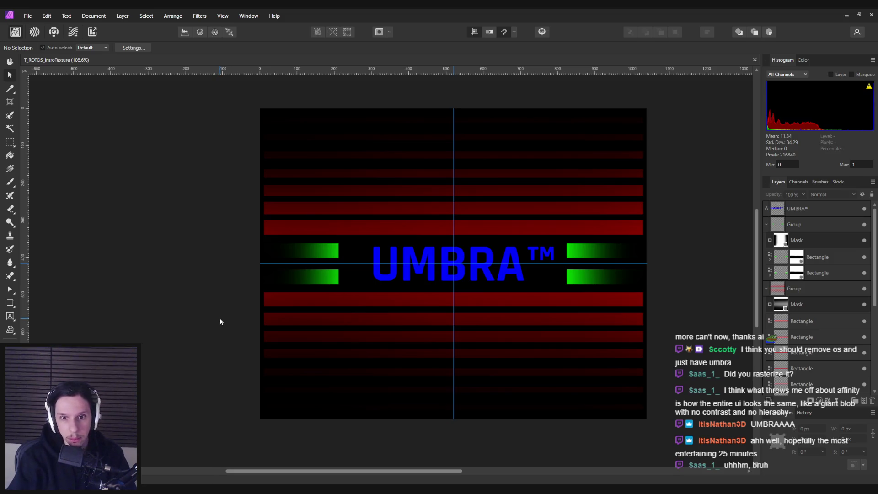
key(alt+Tab)
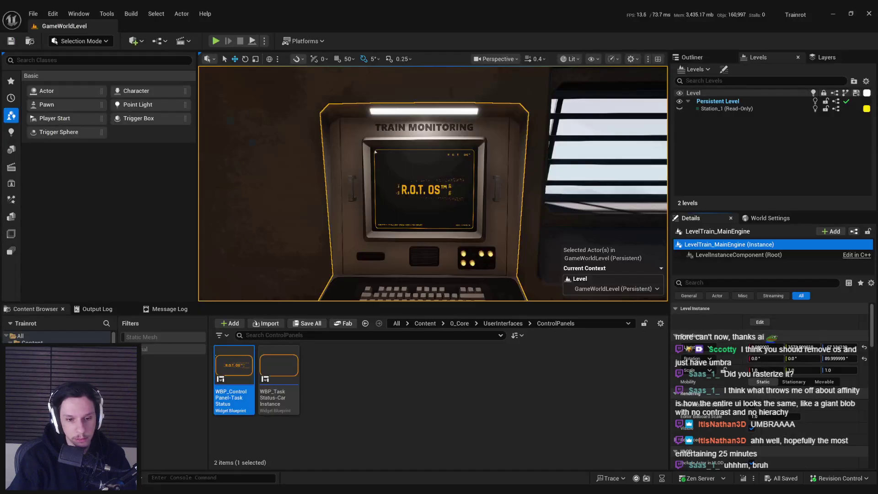
Step: Check out the T_ROTOS_IntroTexture asset and close its editor
double_click(277, 373)
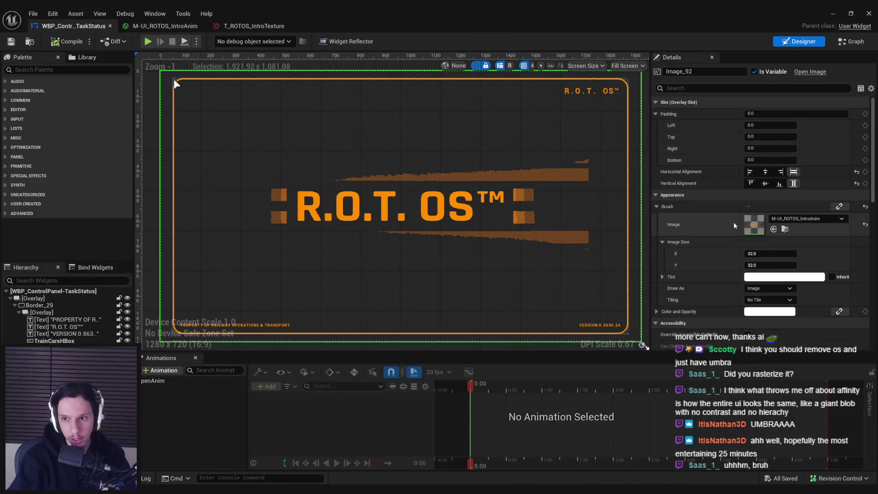
click(253, 25)
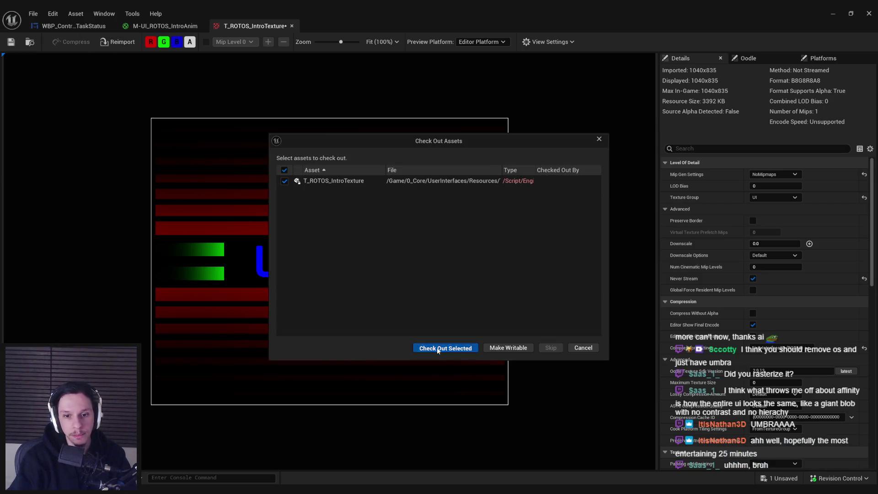
click(438, 348)
click(869, 14)
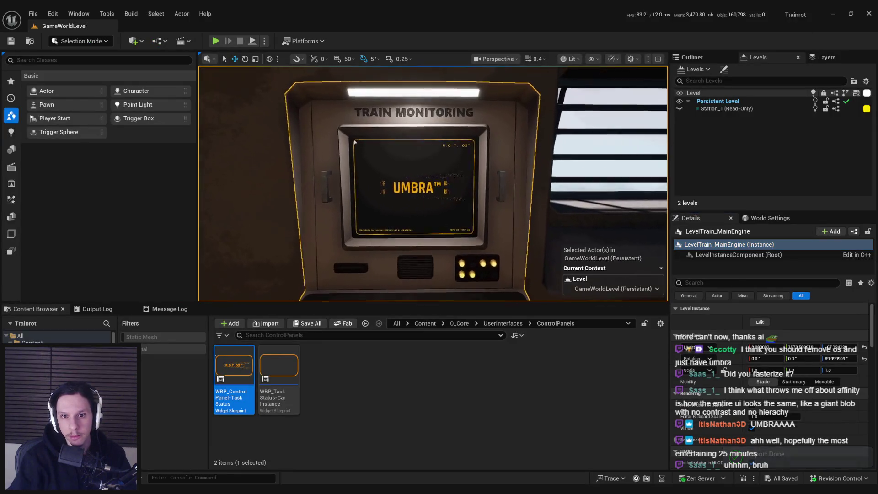
Step: Frame the monitor showing the UMBRA™ screen, then open WBP_ControlPanel-TaskStatus
scroll(355, 143, up, 5)
scroll(351, 137, down, 4)
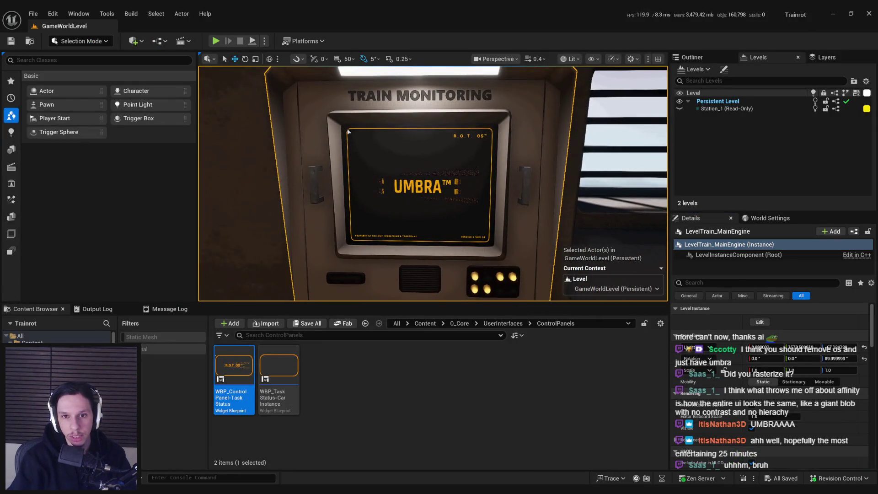
drag(472, 231, 454, 219)
scroll(364, 114, down, 3)
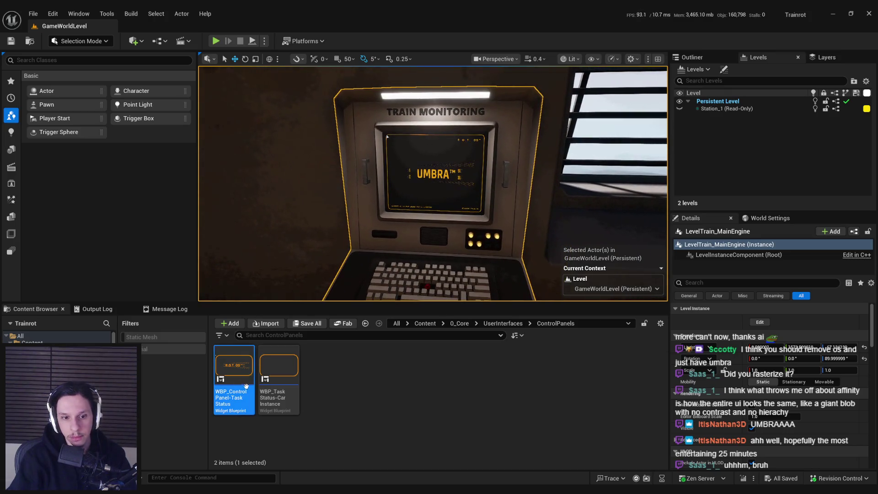
double_click(234, 366)
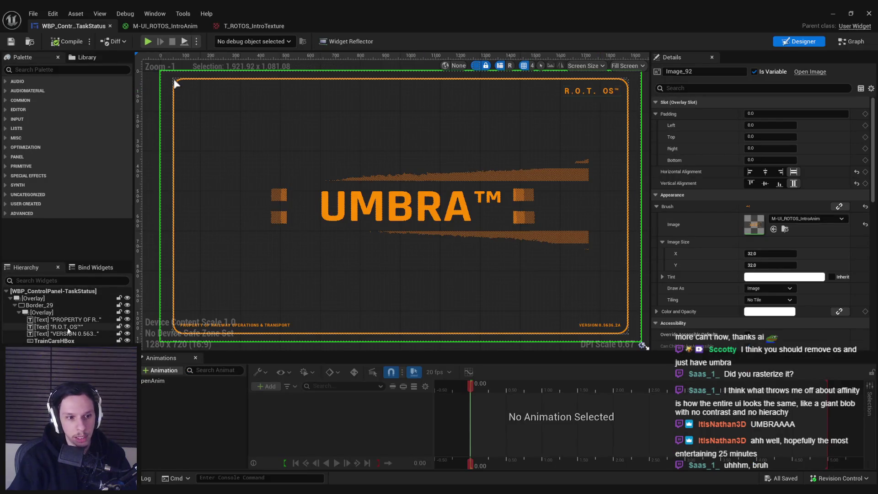
Step: Change the widget's R.O.T. OS title text to UMBRA OS™
click(591, 90)
double_click(757, 206)
text(UMBRA)
key(Return)
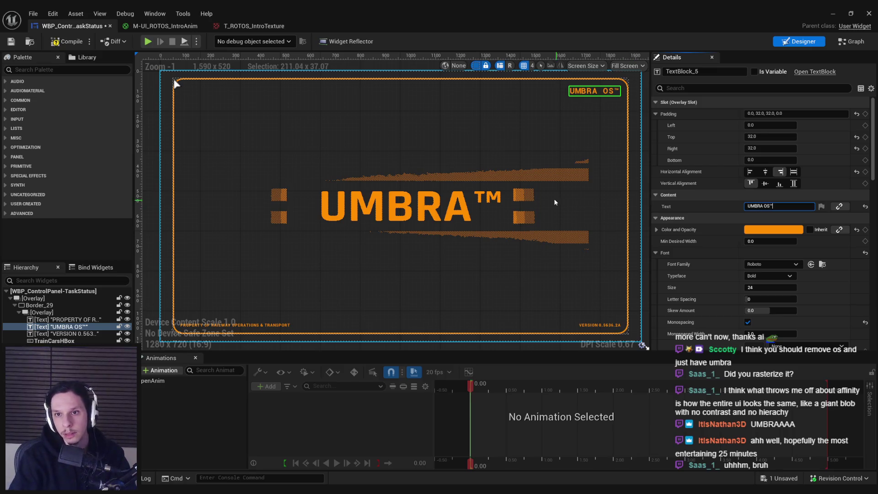
scroll(567, 187, up, 5)
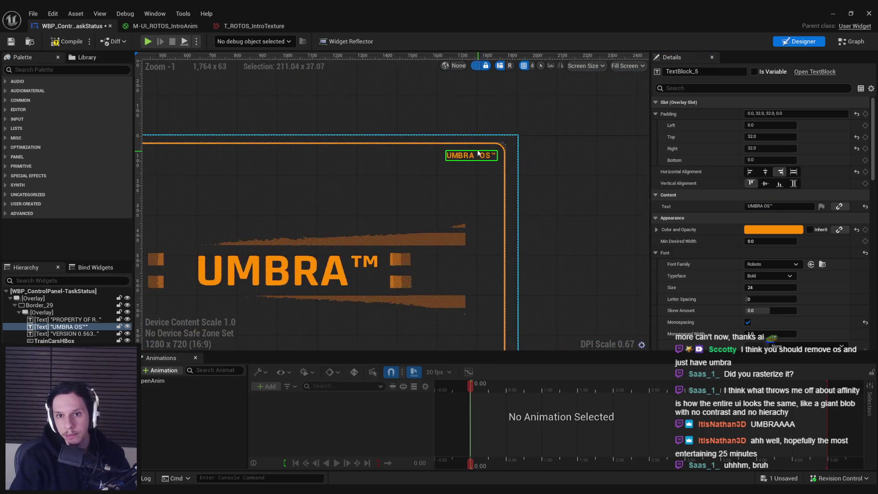
scroll(467, 167, down, 6)
click(464, 167)
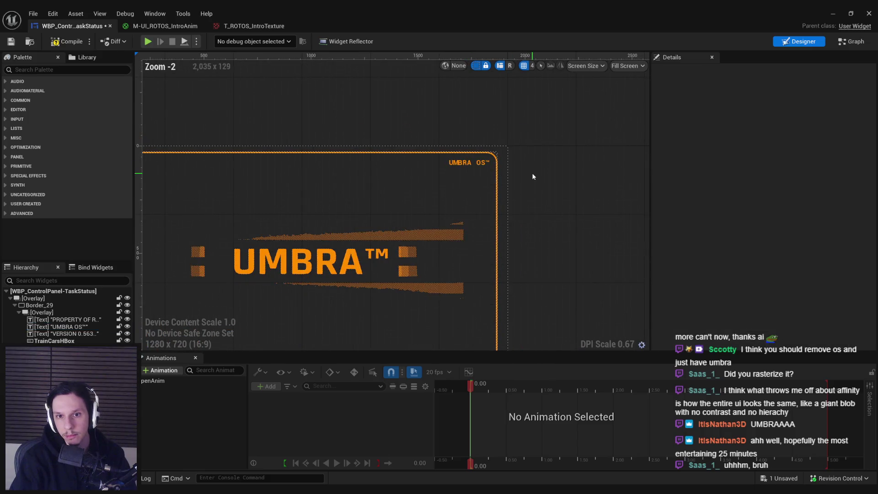
scroll(462, 165, up, 3)
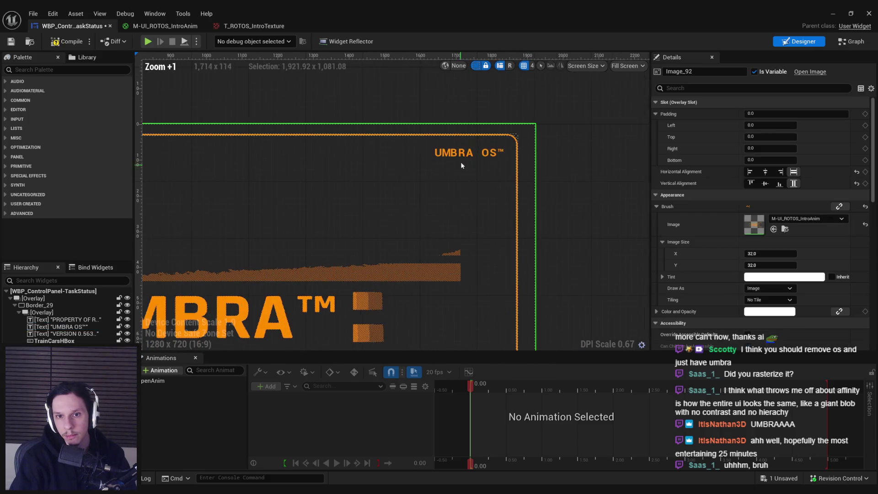
Step: Set the title's letter spacing to 200 and turn off Monospacing
click(50, 327)
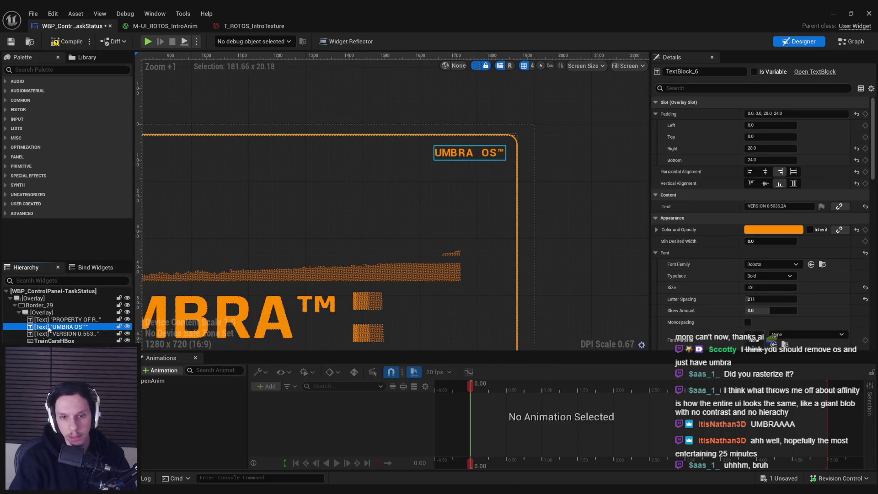
click(750, 299)
text(50)
text(100)
key(Return)
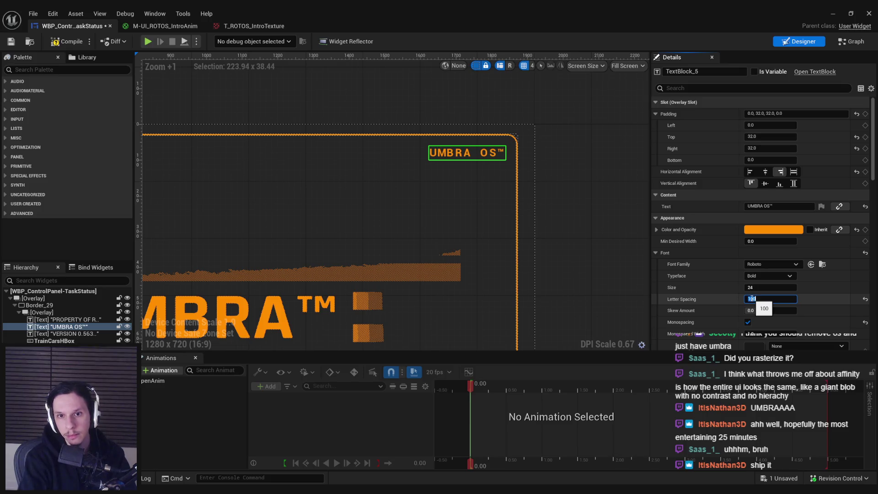
scroll(437, 159, up, 4)
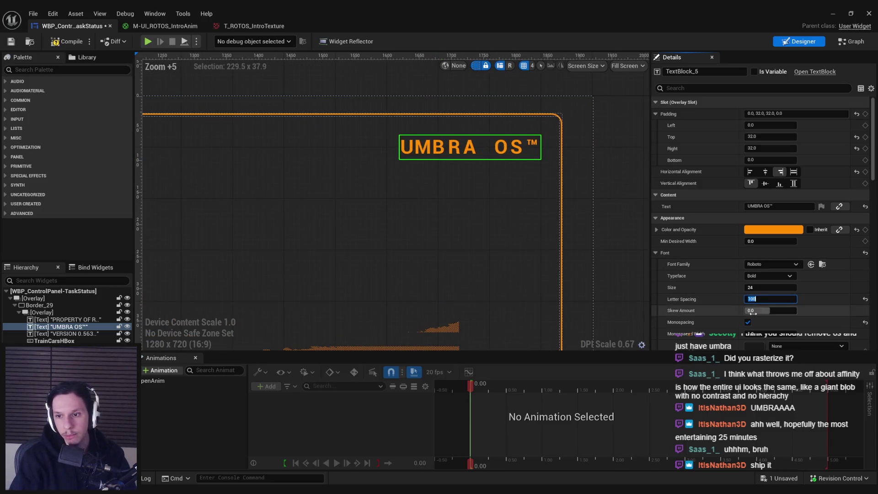
click(748, 323)
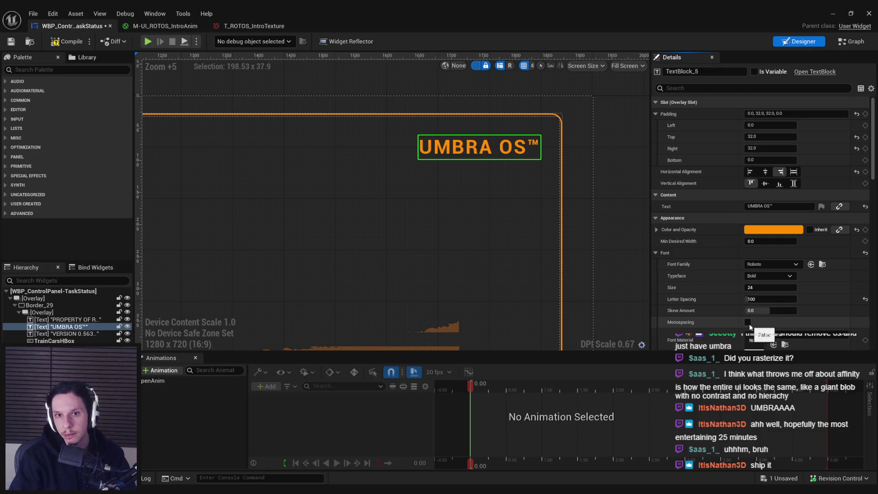
scroll(534, 240, down, 6)
click(759, 299)
text(200)
key(Return)
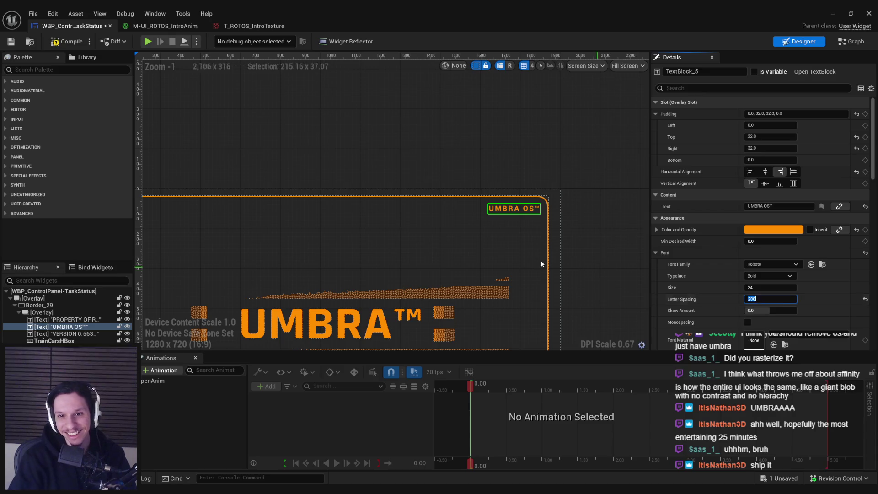
Step: Save the widget blueprint and close its editor
click(610, 235)
key(ctrl+s)
scroll(402, 206, down, 1)
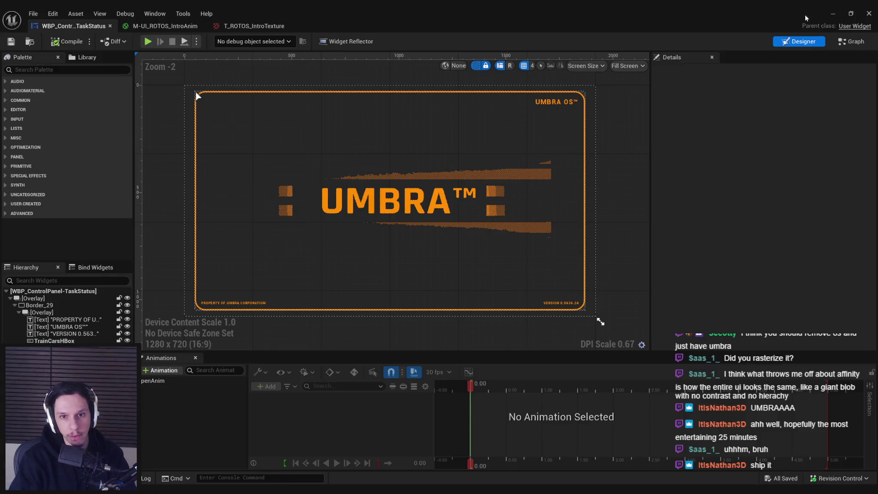
click(869, 13)
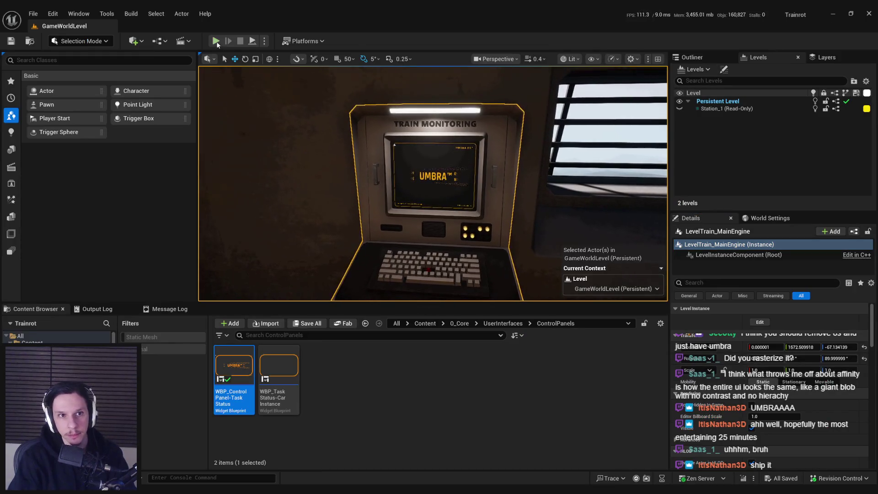
Step: Start a Play-in-Editor session and interact with the train monitoring terminal
key(alt+p)
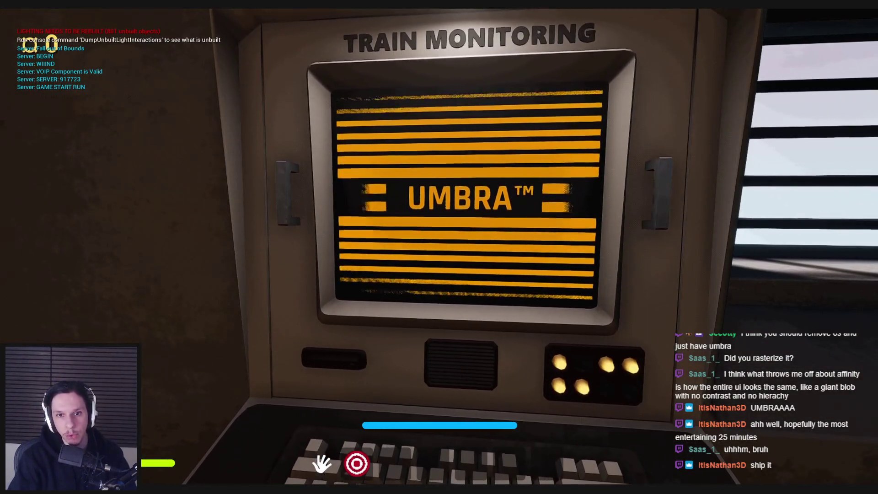
key(s)
key(w)
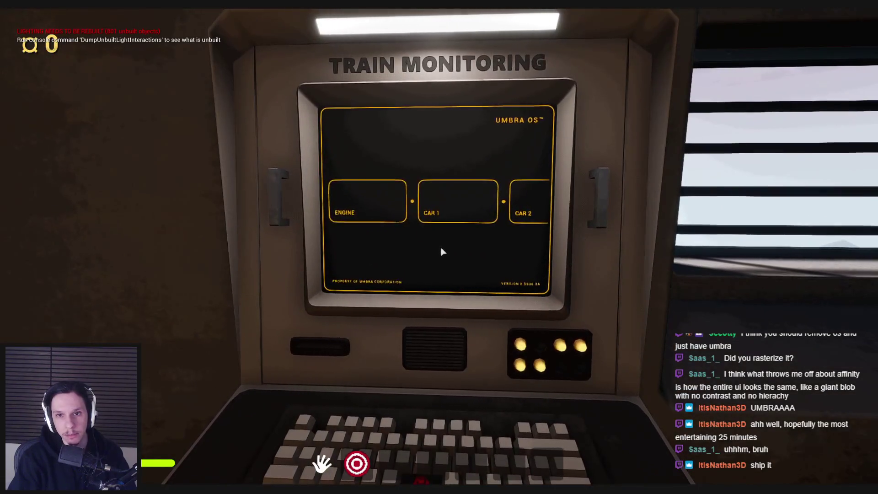
key(s)
click(440, 247)
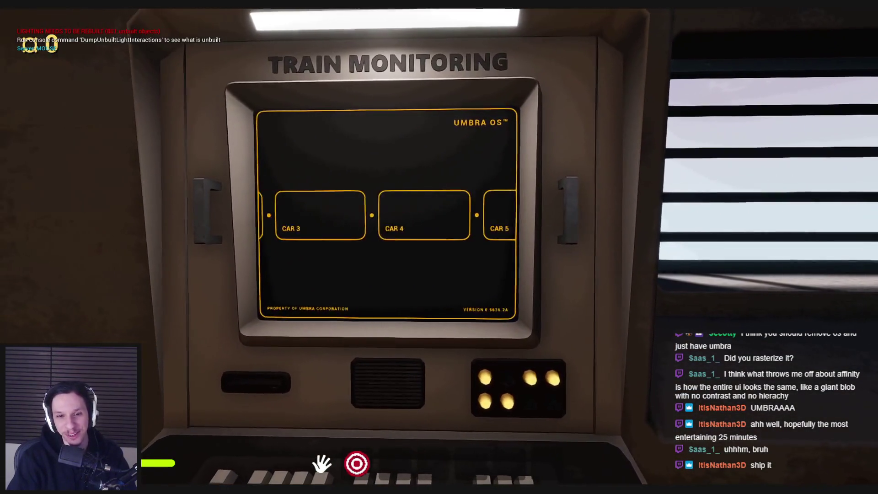
key(s)
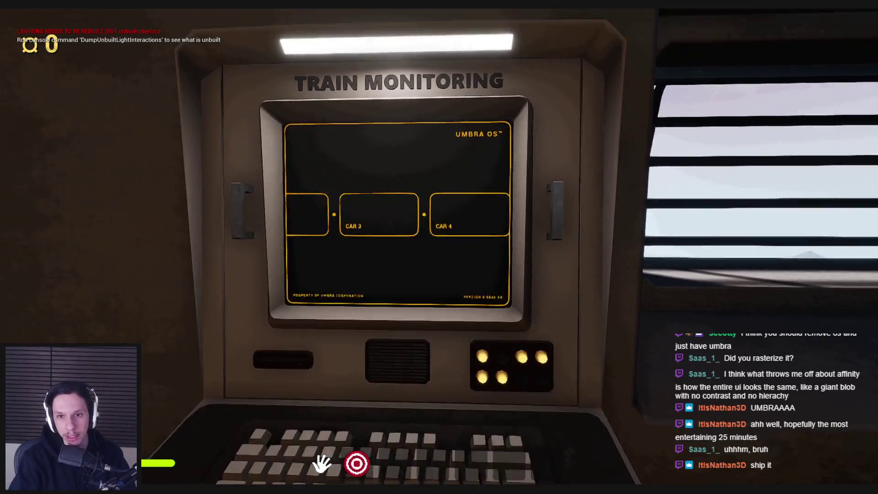
key(w)
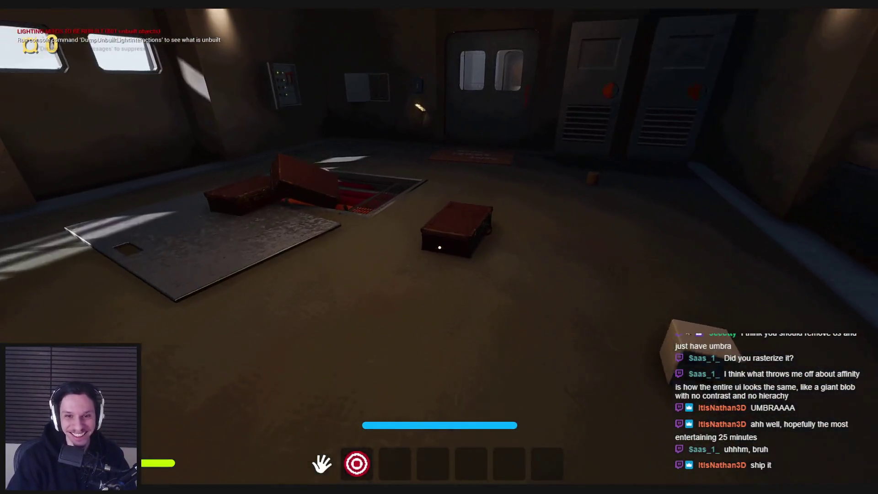
Step: Open the furnace door and carry crates around, dropping one onto a box
mouse_move(440, 247)
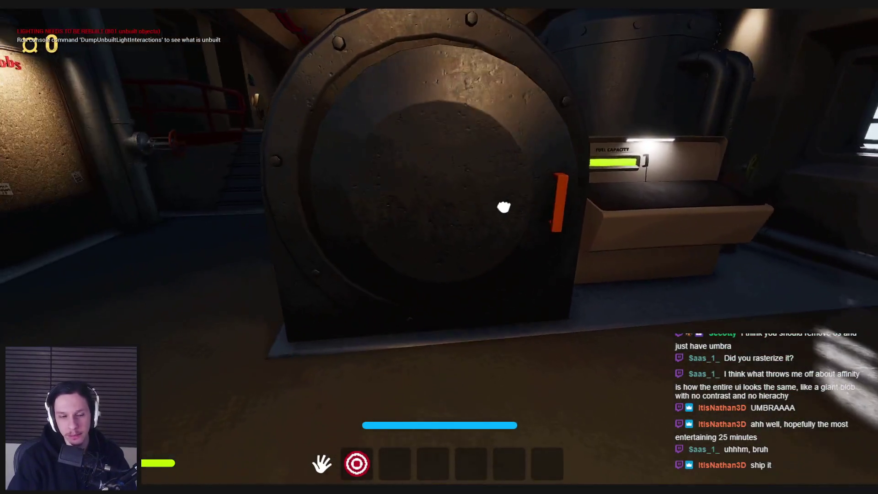
click(503, 207)
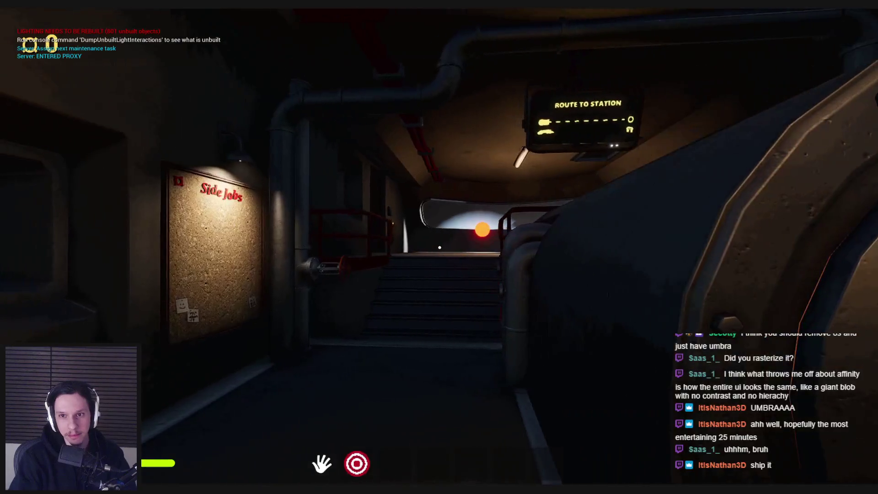
key(w)
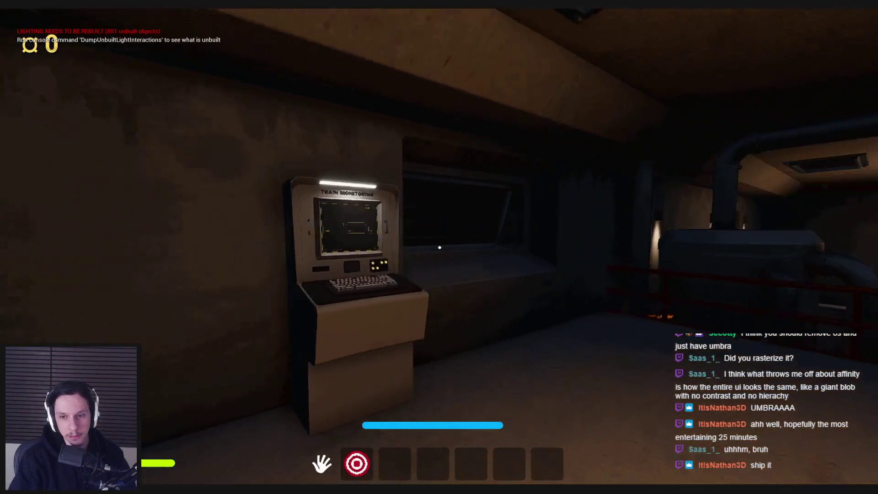
key(w)
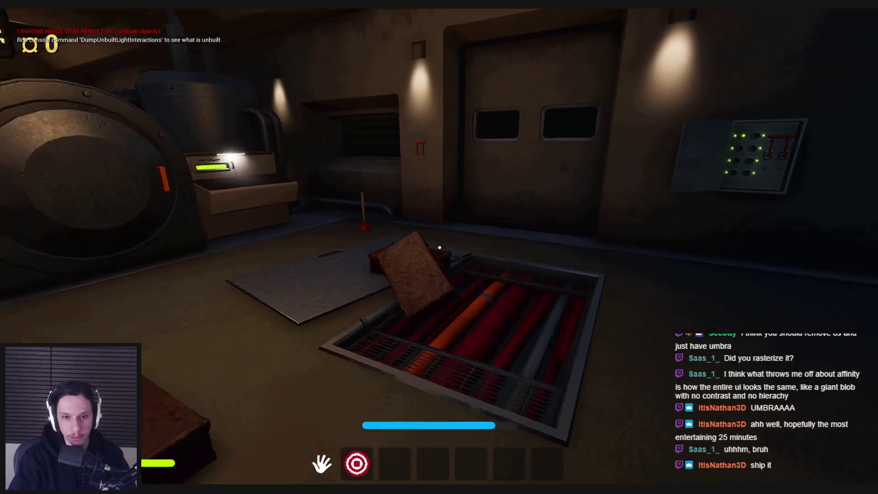
mouse_move(440, 247)
mouse_down()
mouse_move(425, 334)
mouse_move(550, 43)
mouse_up()
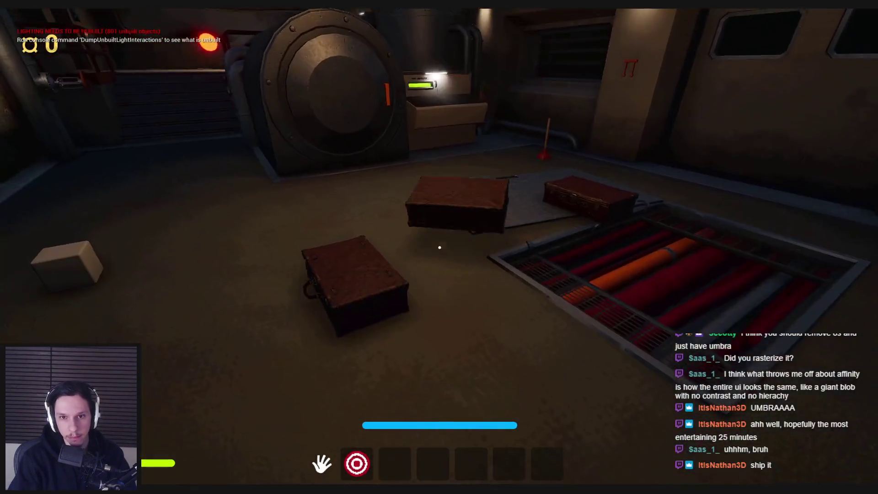
mouse_move(439, 247)
mouse_down()
mouse_move(395, 389)
mouse_move(448, 23)
mouse_up()
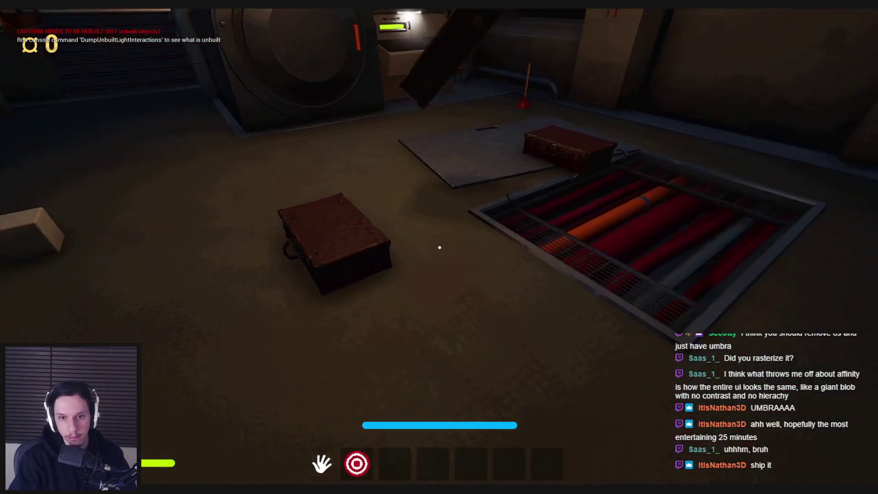
mouse_move(439, 247)
mouse_down()
mouse_move(427, 250)
mouse_move(442, 295)
mouse_move(439, 247)
mouse_move(429, 430)
mouse_move(440, 248)
mouse_move(428, 326)
mouse_up()
drag(440, 291, 440, 248)
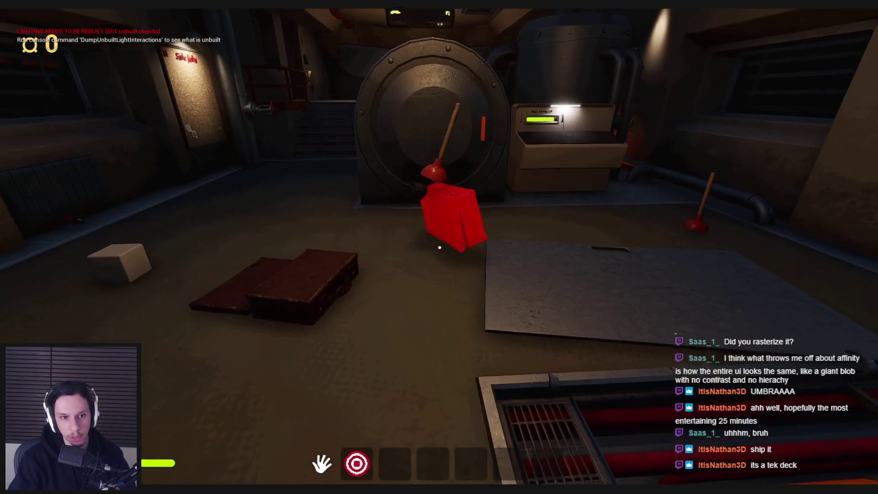
Step: Switch the hotbar to the red crank and walk past the cork board into the pipe room
key(2)
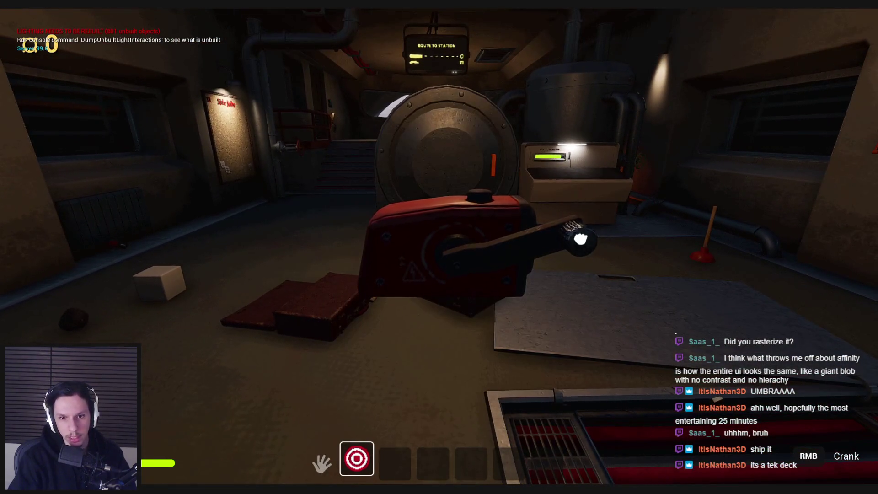
key(2)
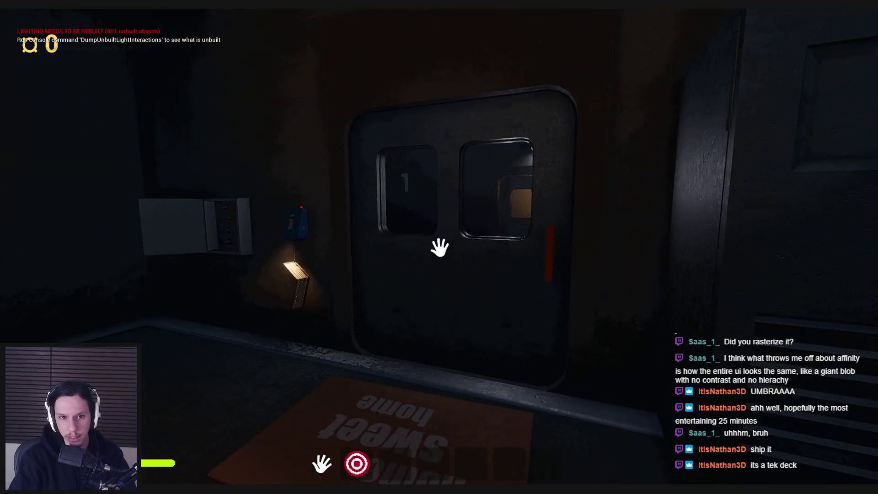
key(w)
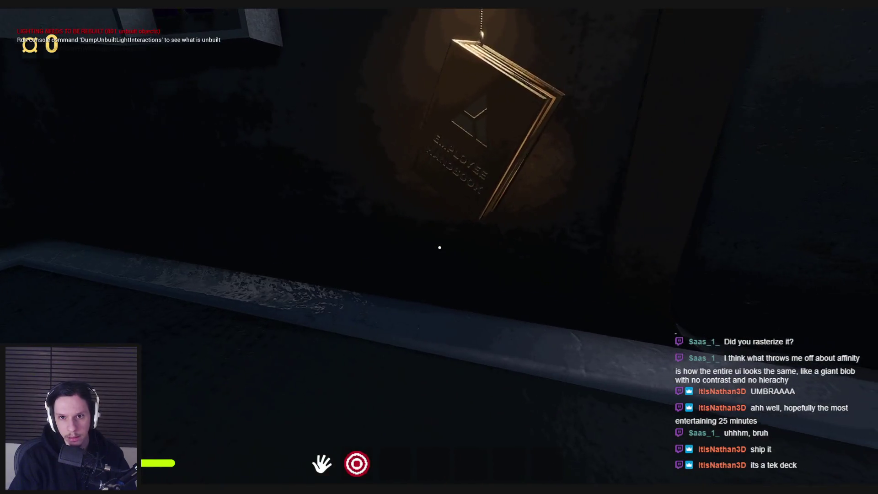
key(w)
key(w)
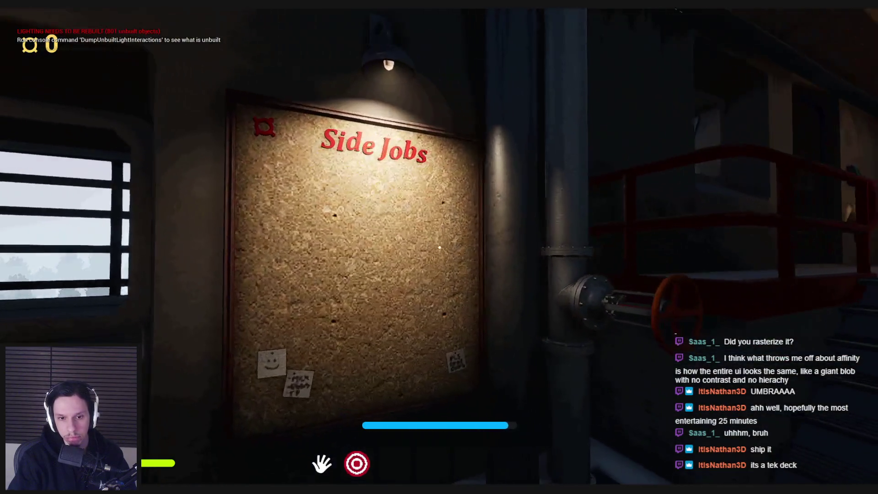
key(w)
key(s)
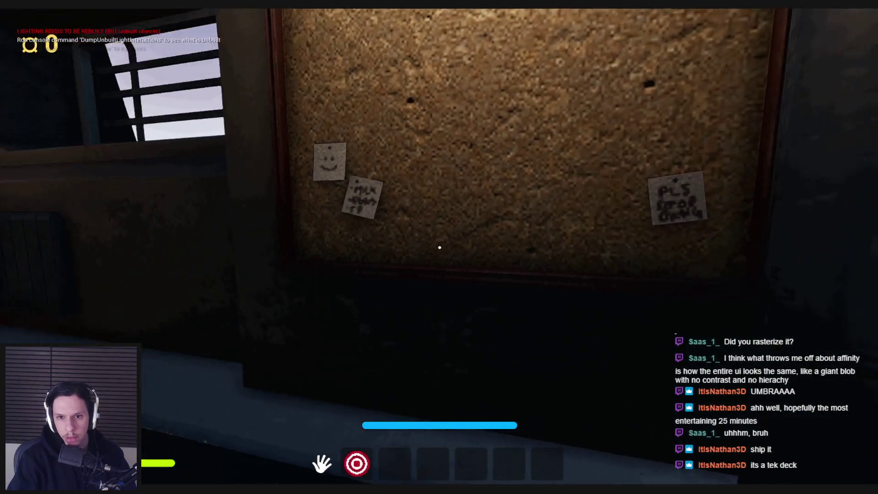
key(w)
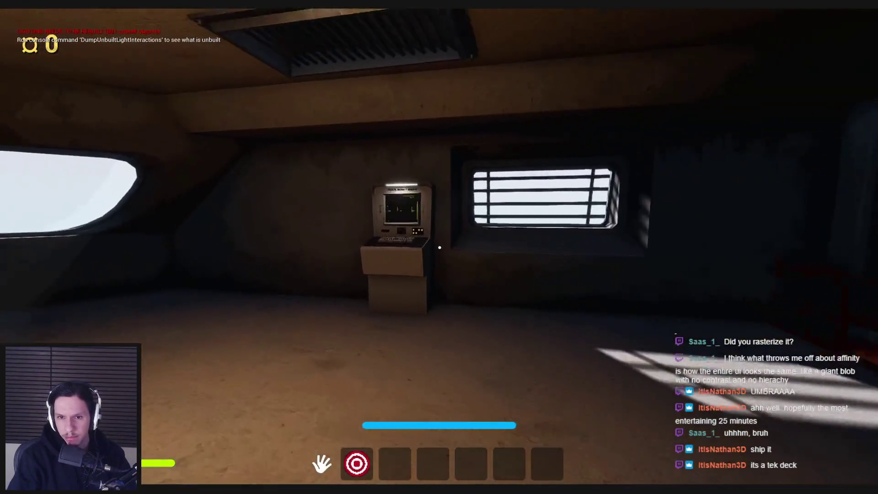
key(w)
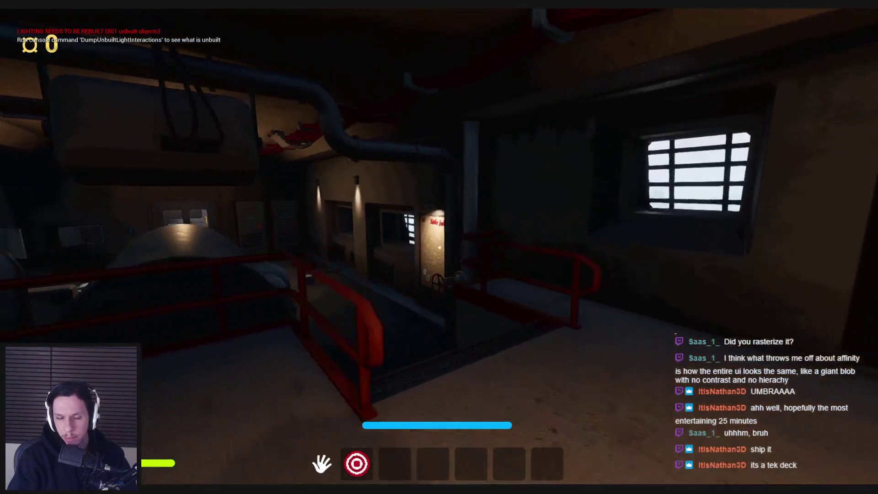
key(w)
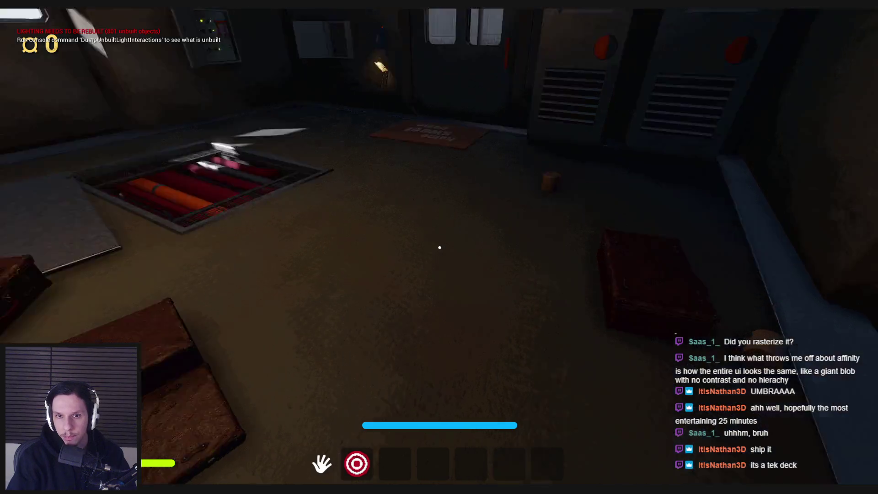
key(w)
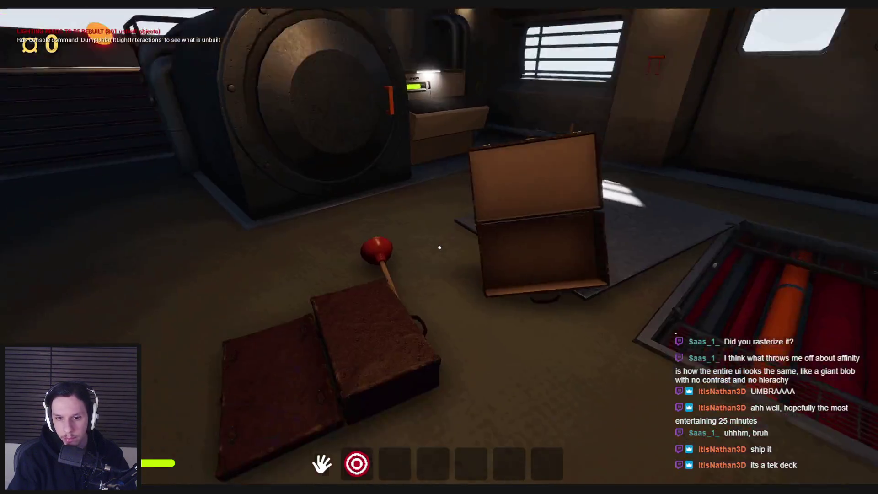
key(w)
Step: Lift a case off the floor and pick up the gear from the mat
right_click(189, 490)
key(s)
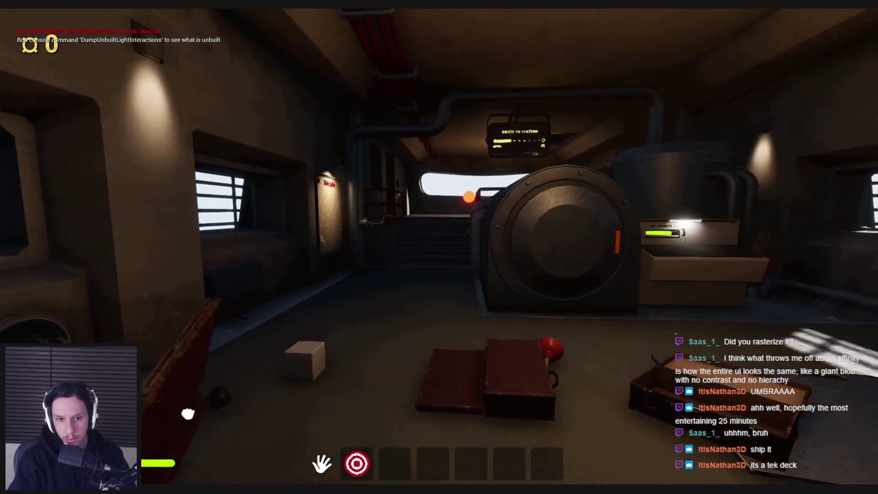
click(188, 414)
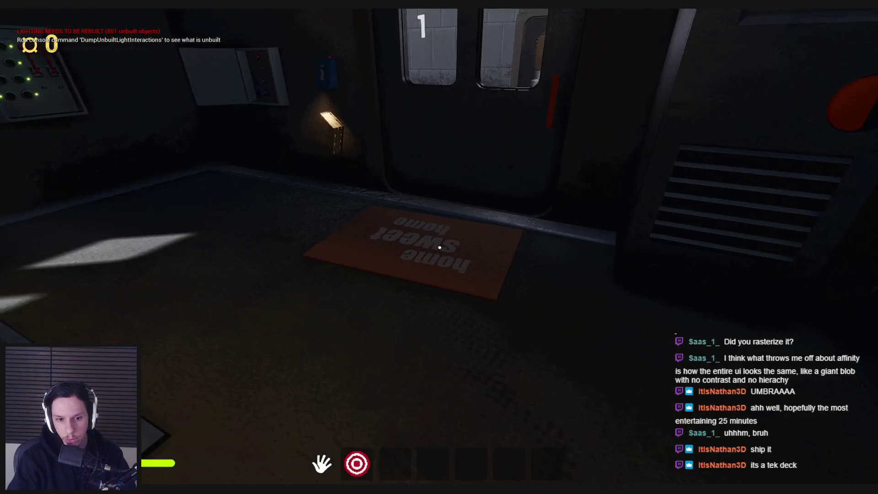
mouse_move(439, 248)
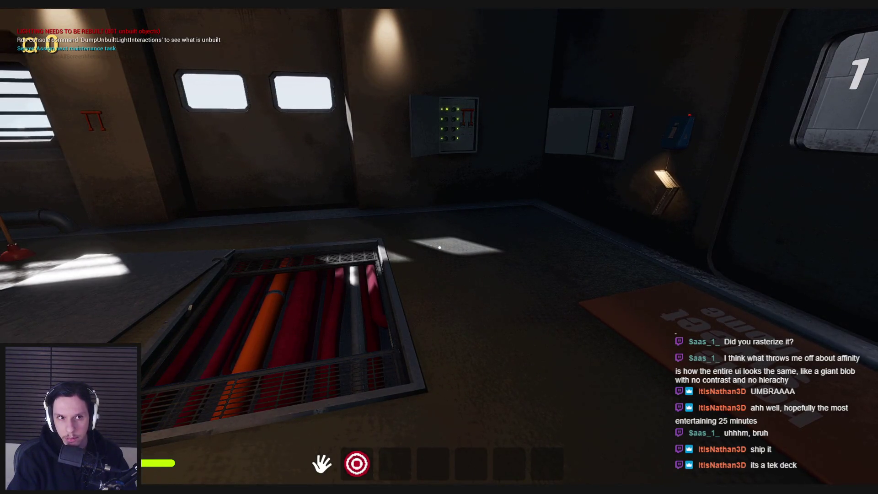
key(w)
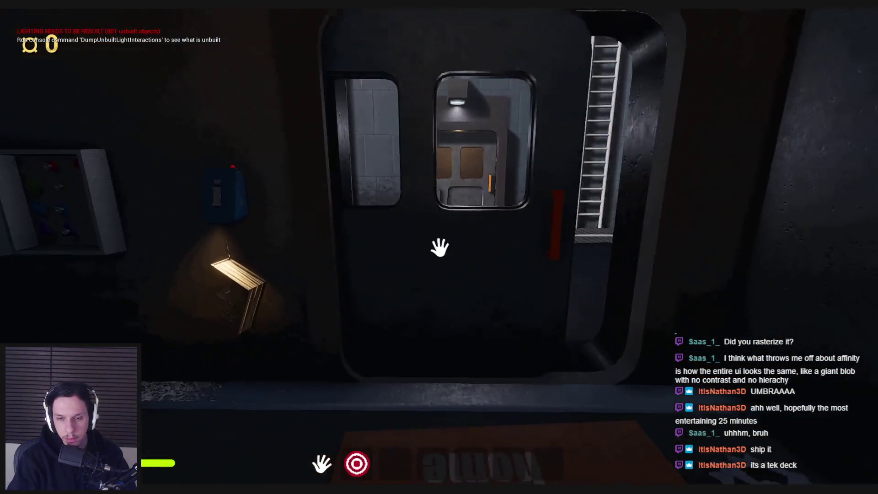
click(522, 302)
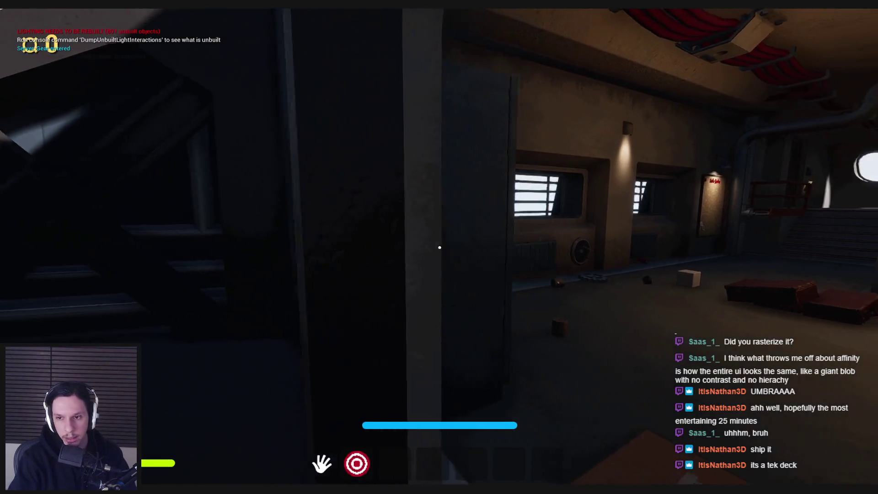
Step: Walk into the wooden-floored room and grab the turntable from the floor
key(w)
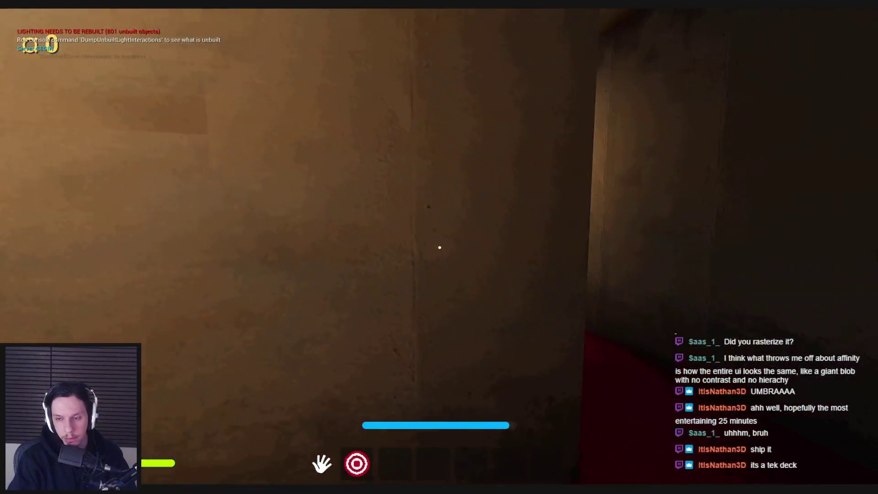
mouse_move(439, 247)
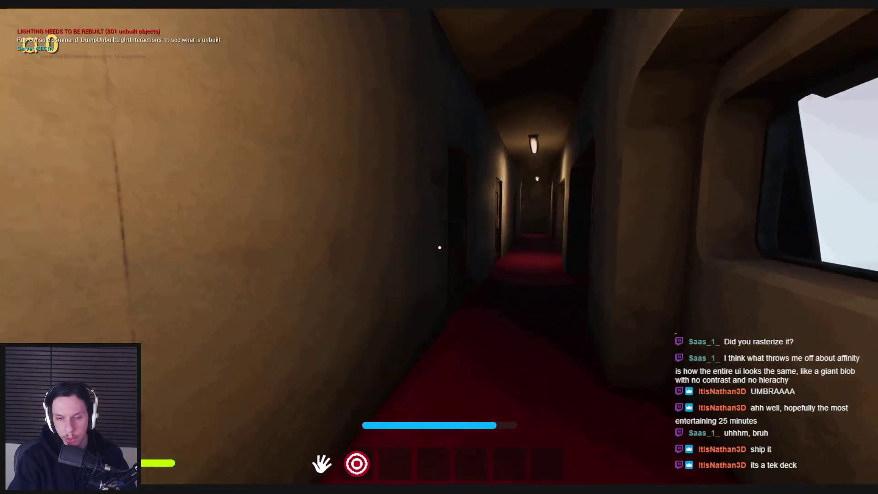
key(w)
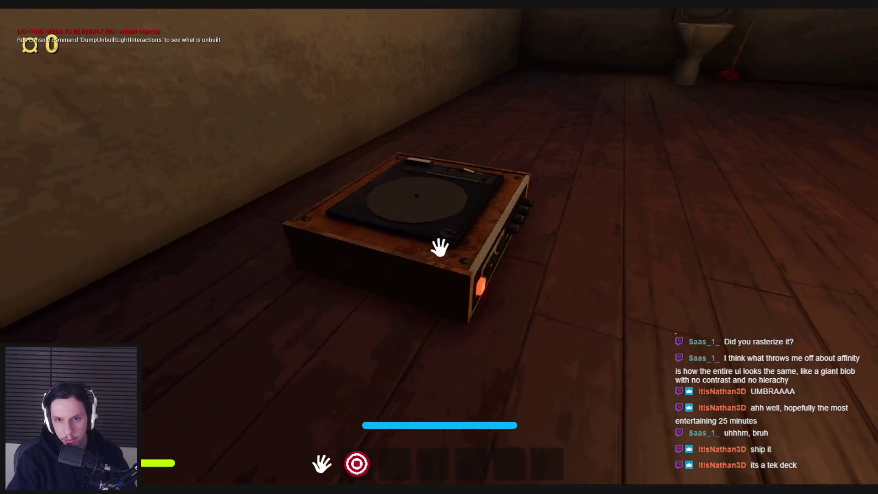
mouse_move(439, 247)
mouse_down()
mouse_move(412, 369)
mouse_move(410, 323)
mouse_up()
mouse_move(440, 247)
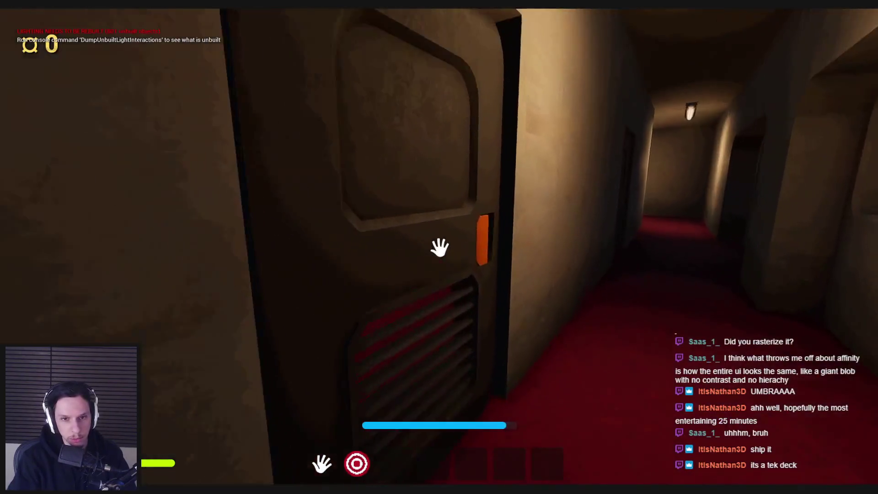
mouse_move(488, 236)
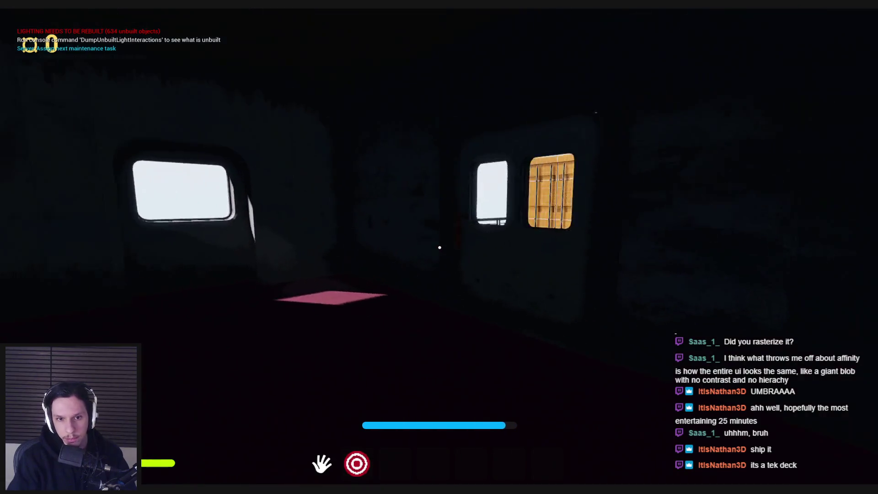
Step: Cross the container deck into the library, drop the crank, and open the bookshelf cabinet
key(w)
key(w)
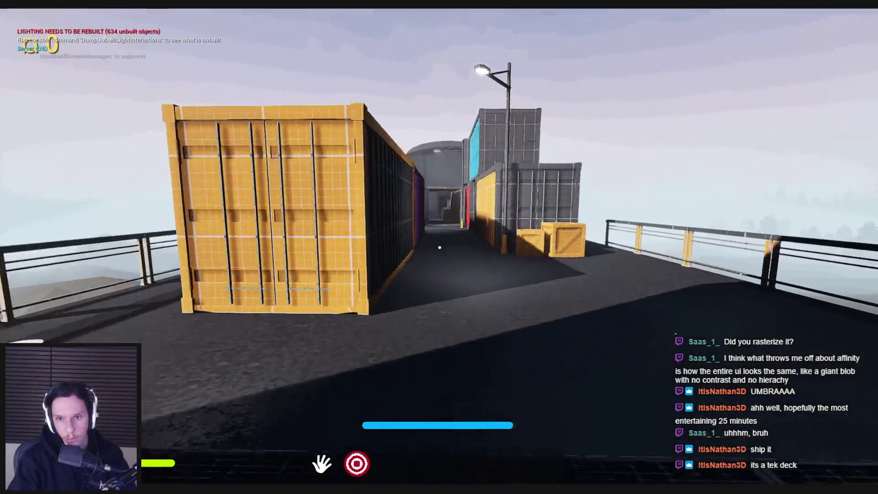
key(w)
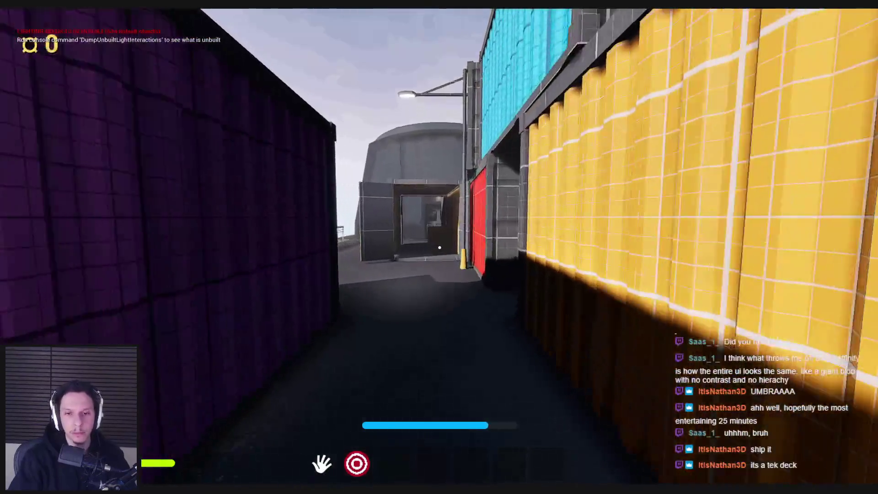
key(w)
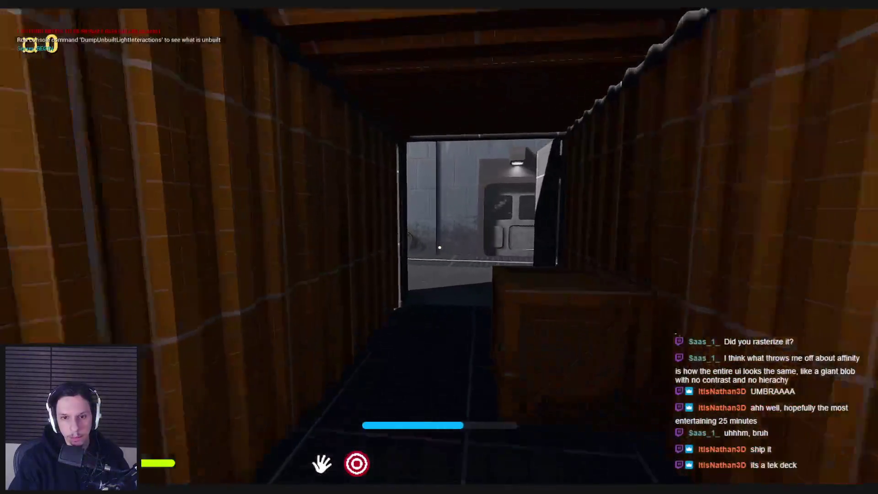
key(w)
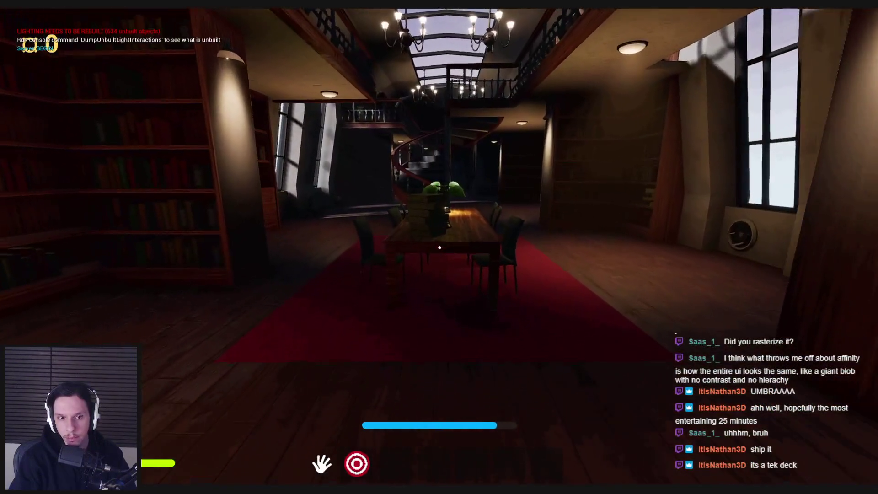
key(w)
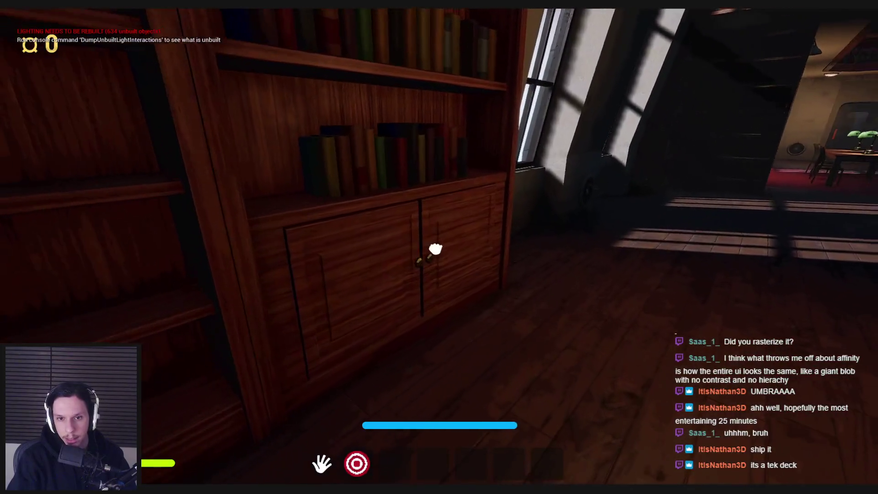
key(s)
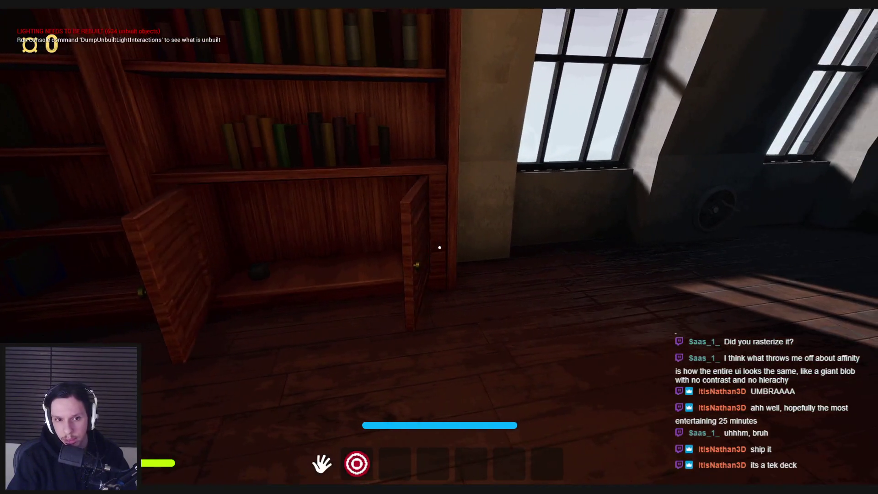
key(g)
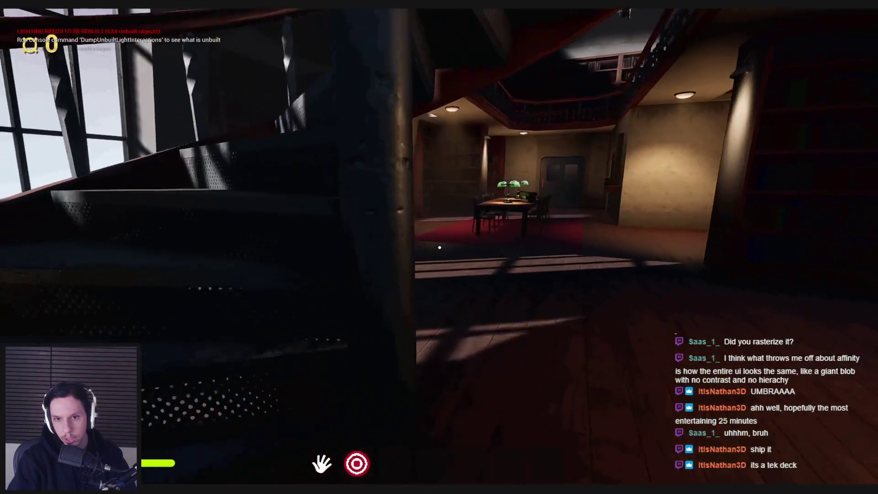
key(w)
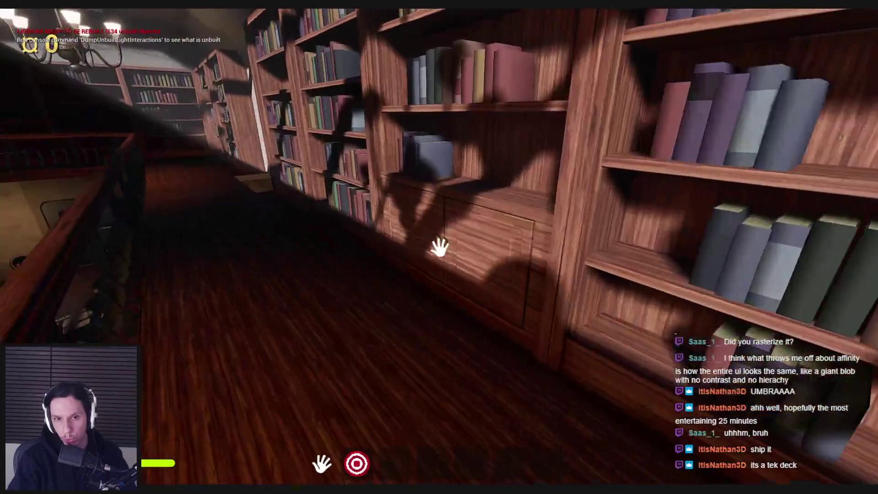
click(439, 247)
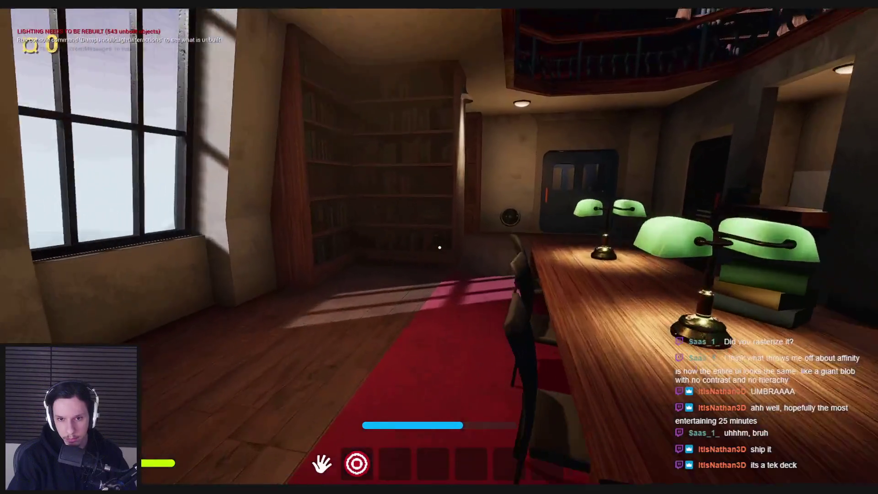
Step: Go through the metal door into the corridor and pick up the rubber duck
key(w)
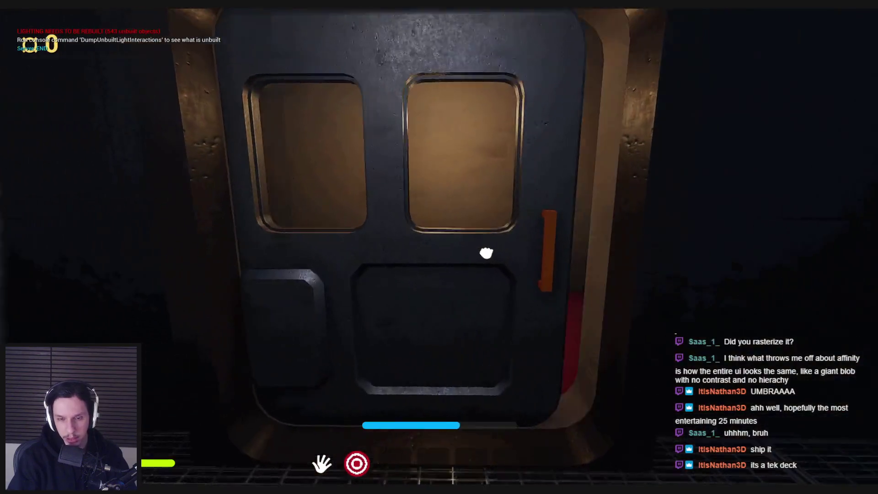
click(440, 247)
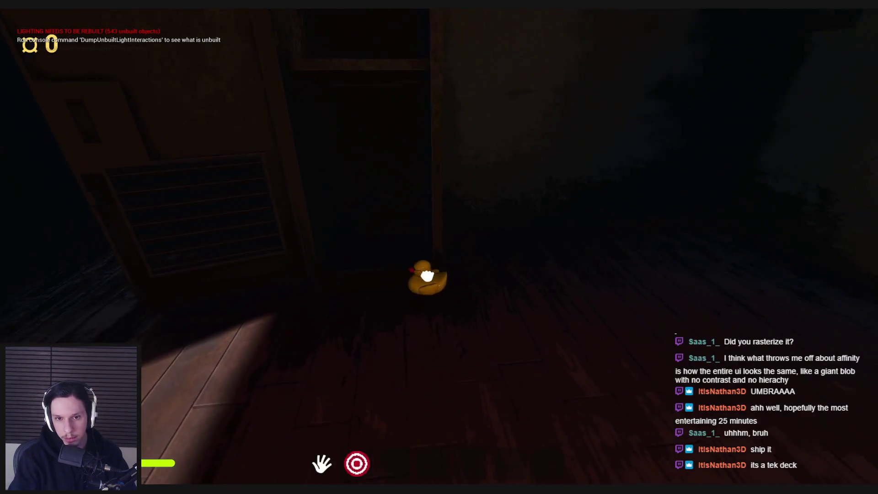
key(e)
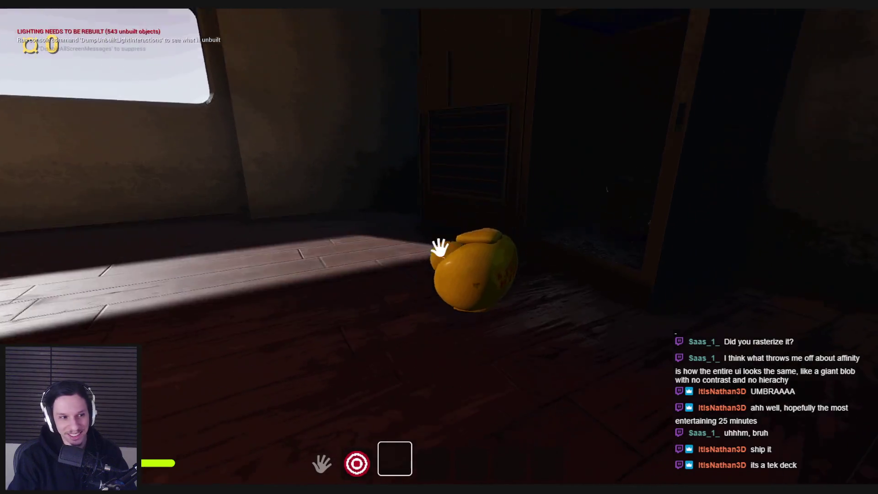
Step: Drop the duck, pick it up again, and walk into the windowed red room
key(e)
key(e)
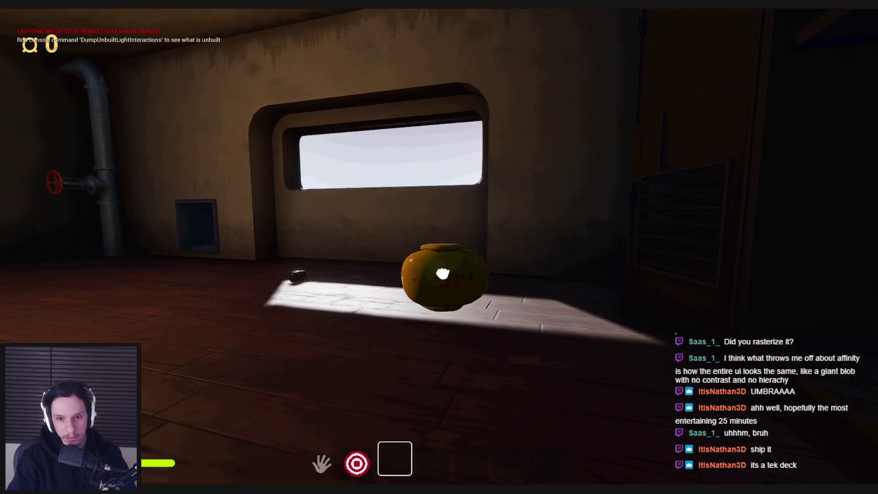
key(e)
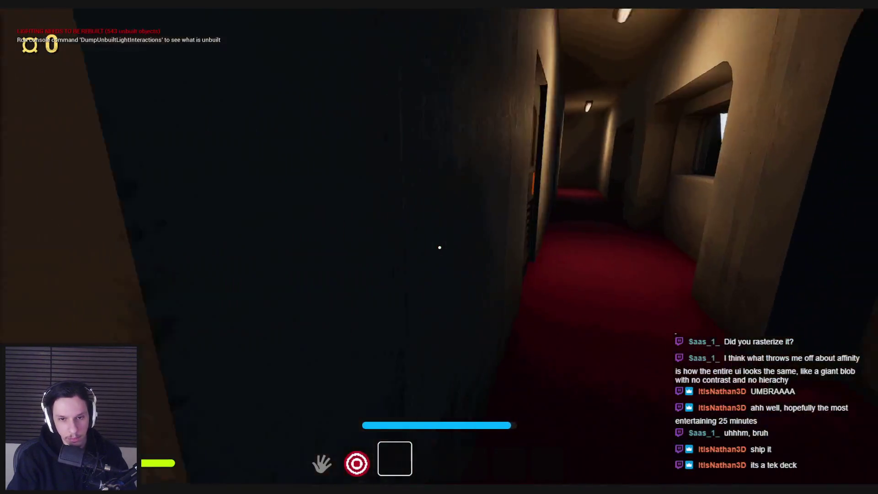
key(e)
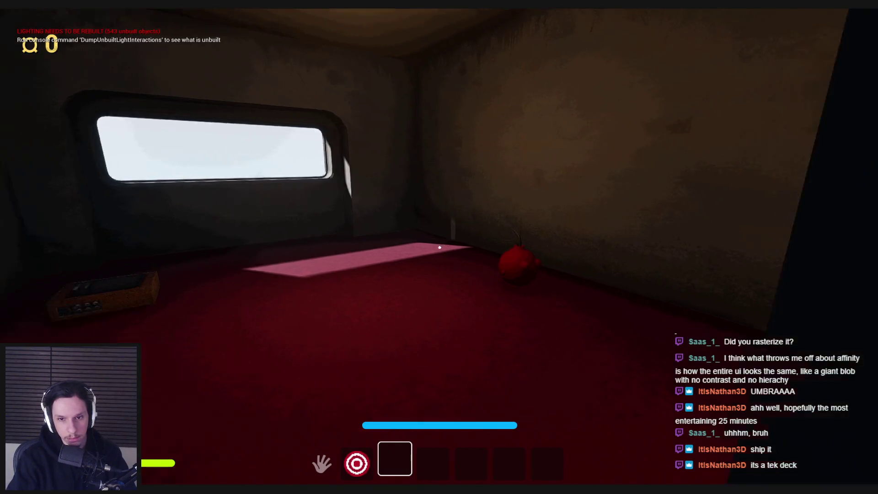
key(e)
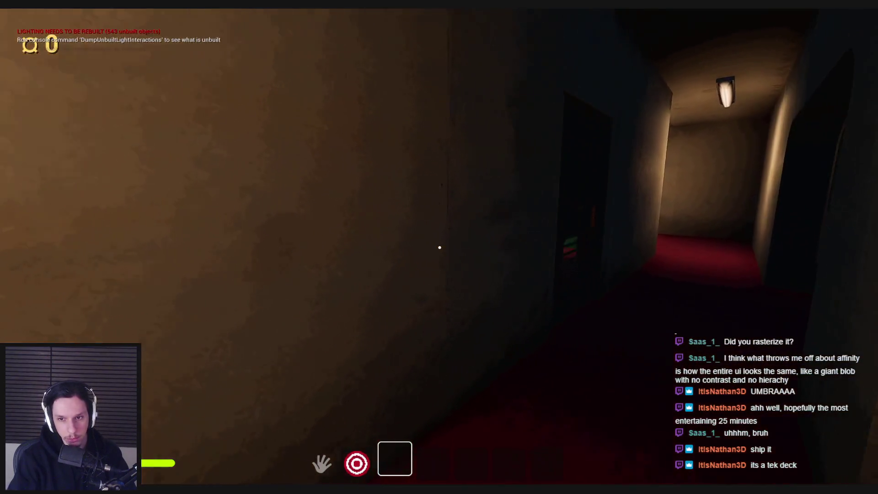
key(e)
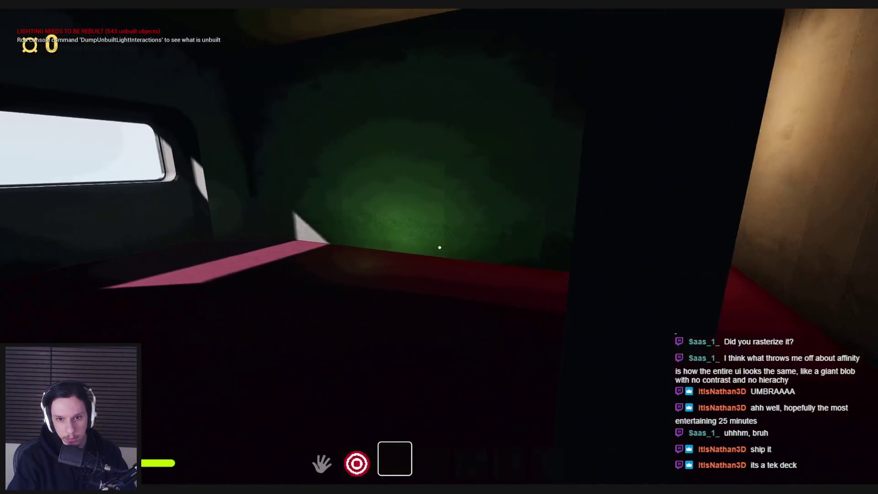
key(w)
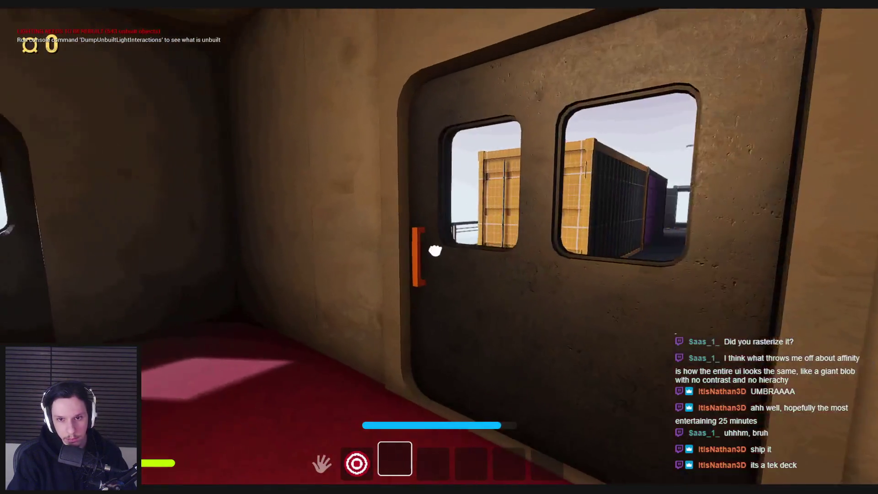
Step: Switch to wireframe view and back to lit, then walk back down the corridor
key(F1)
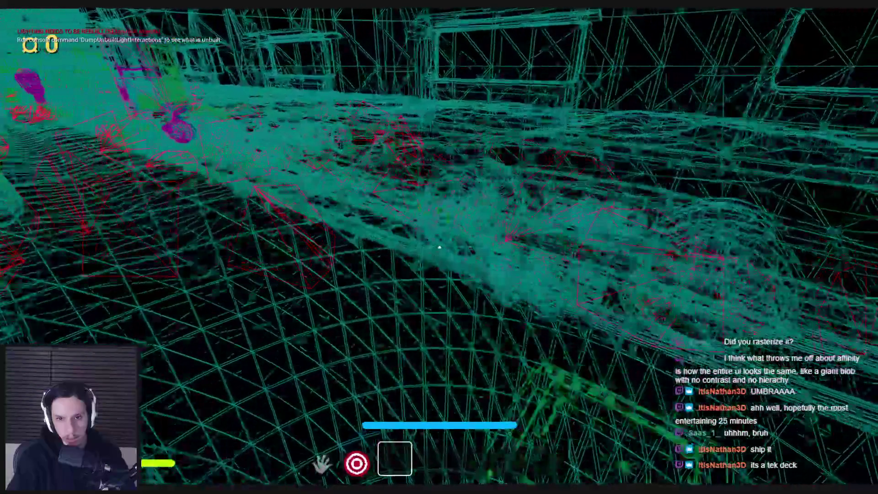
key(F3)
key(w)
key(w)
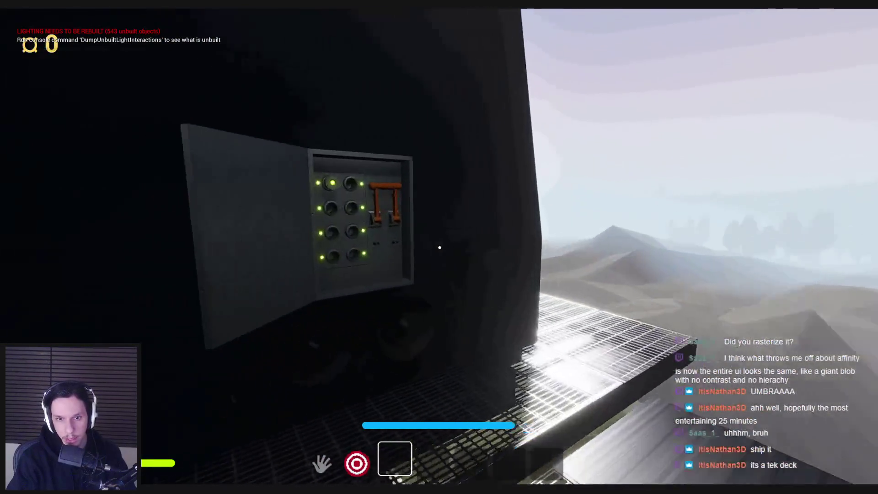
key(w)
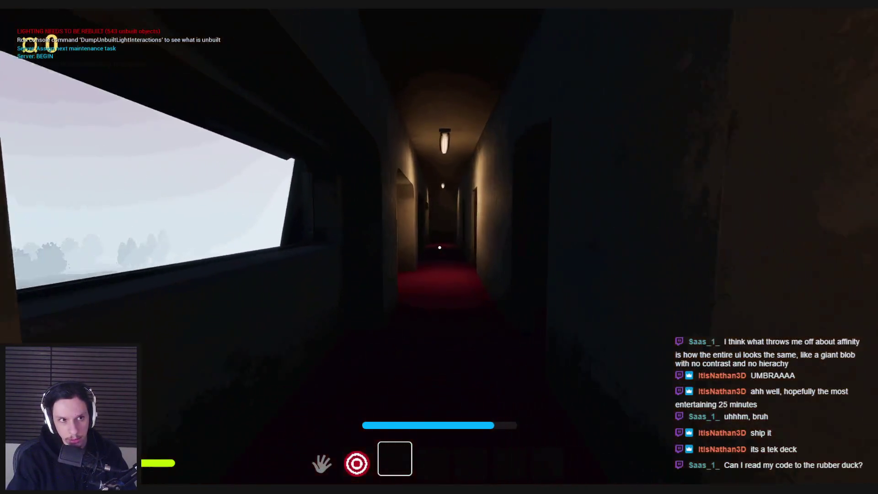
key(w)
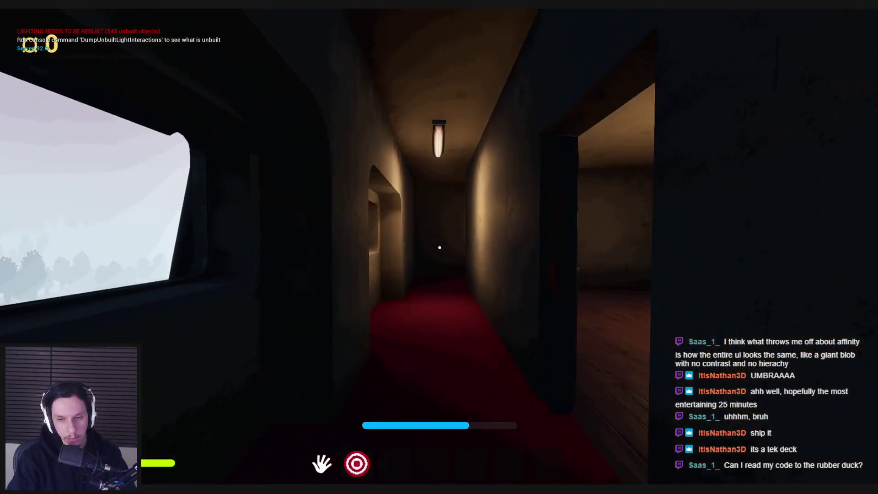
key(w)
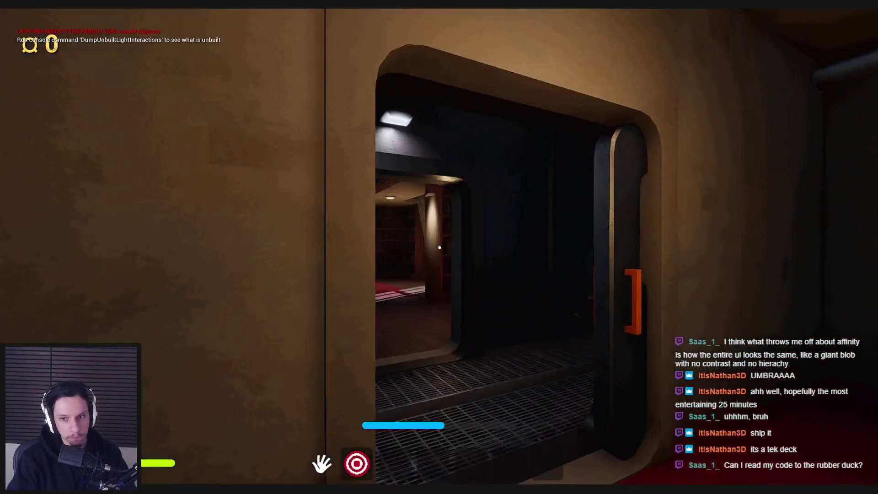
Step: Walk through the library, across the rooftop containers, and into the dark corridor
key(w)
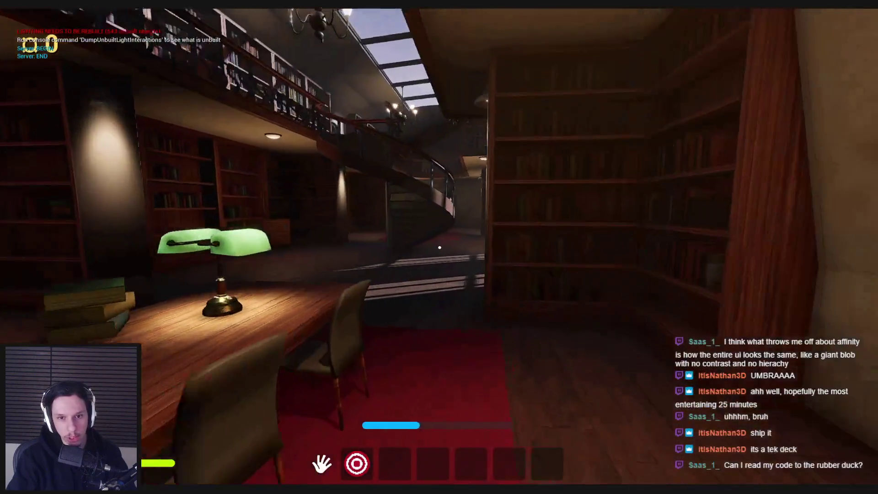
key(w)
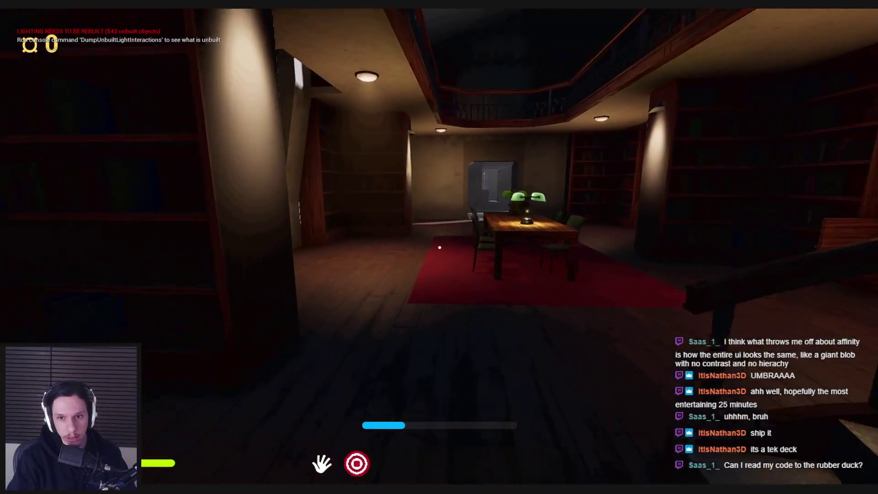
key(w)
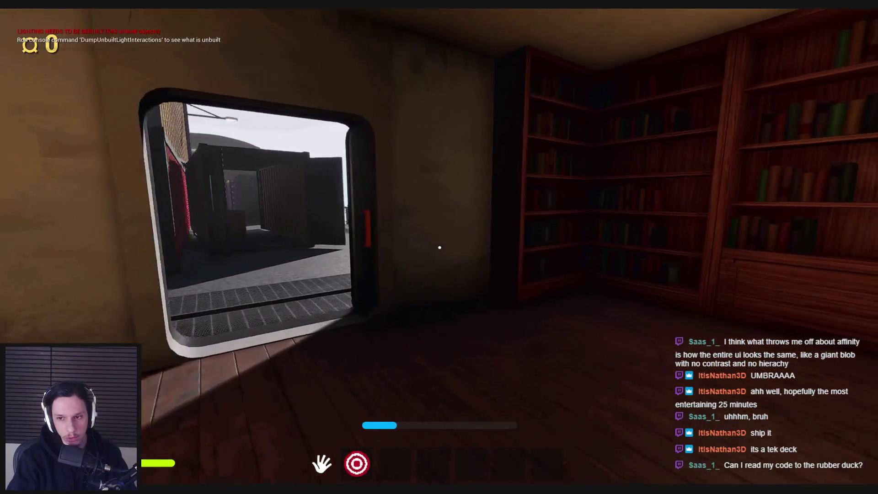
key(w)
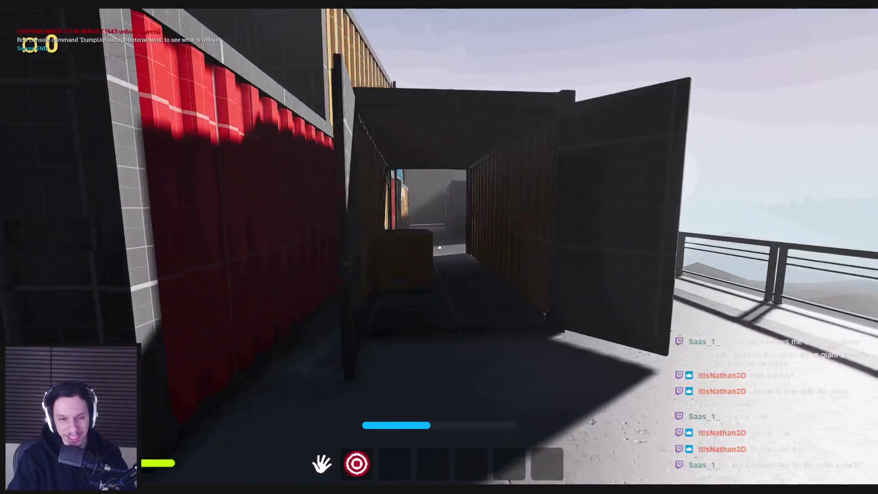
key(w)
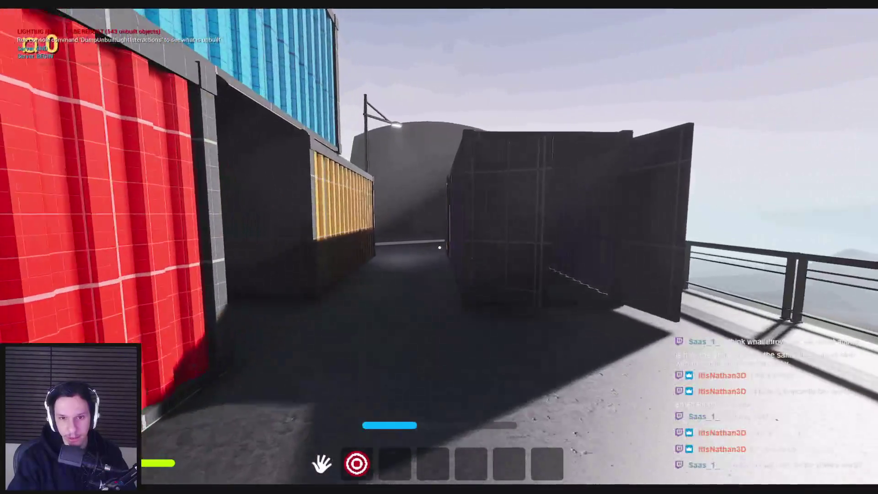
key(w)
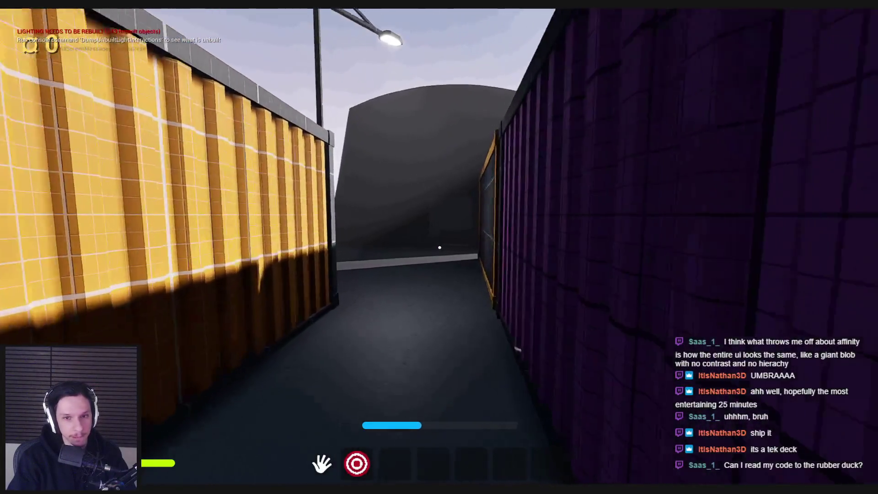
key(w)
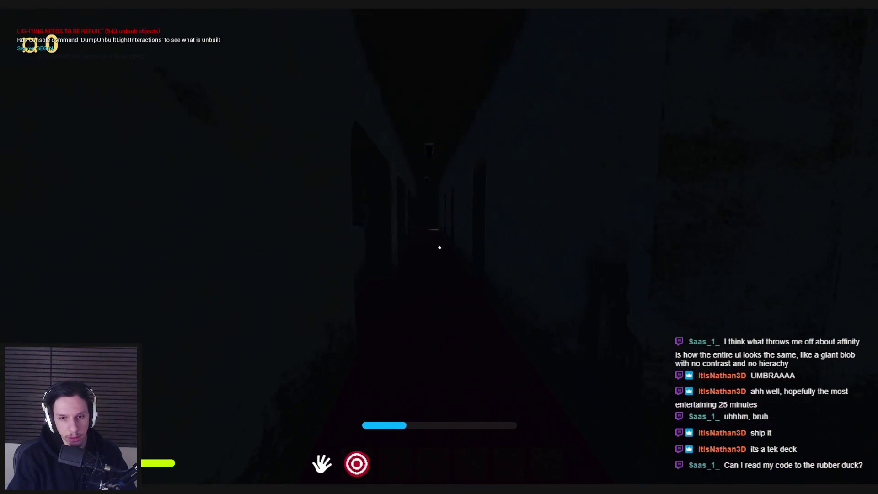
key(w)
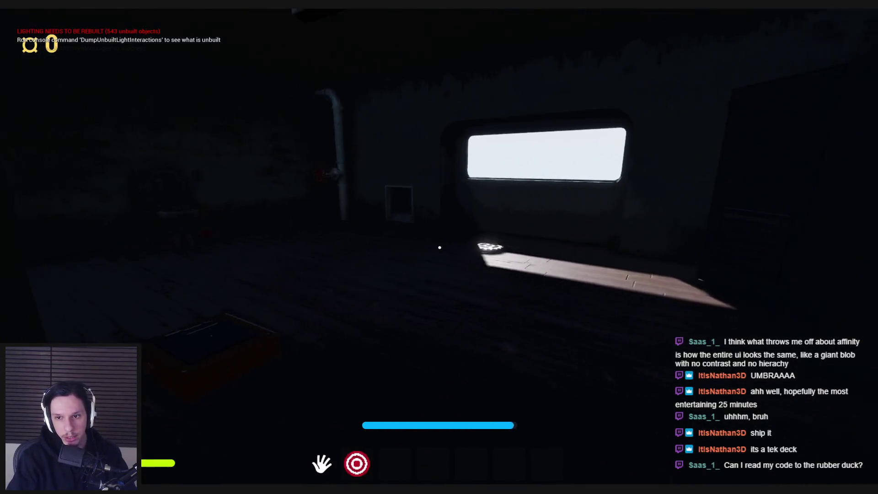
Step: Step outside, carry the gear onto the walkway, and approach the roof ladder
key(s)
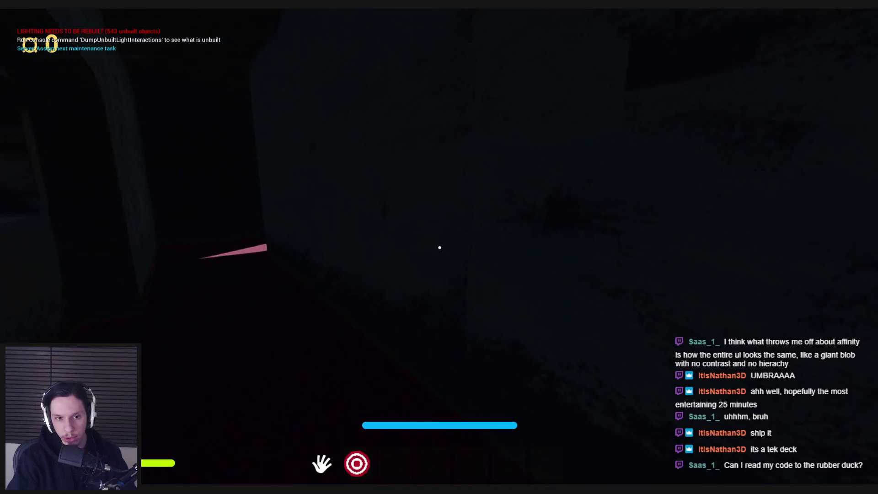
key(s)
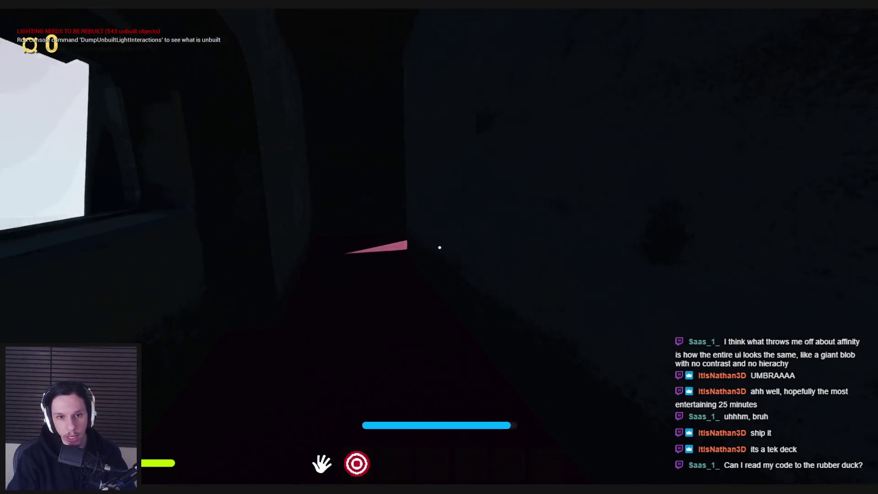
key(w)
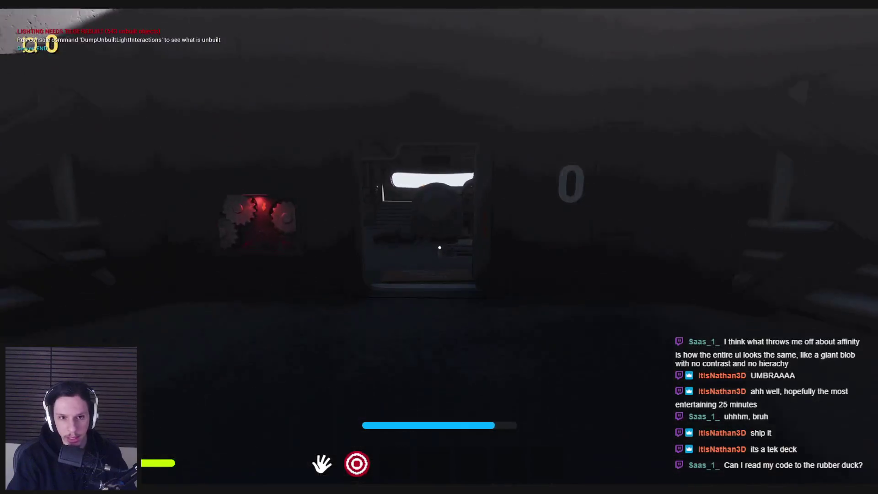
click(440, 247)
key(w)
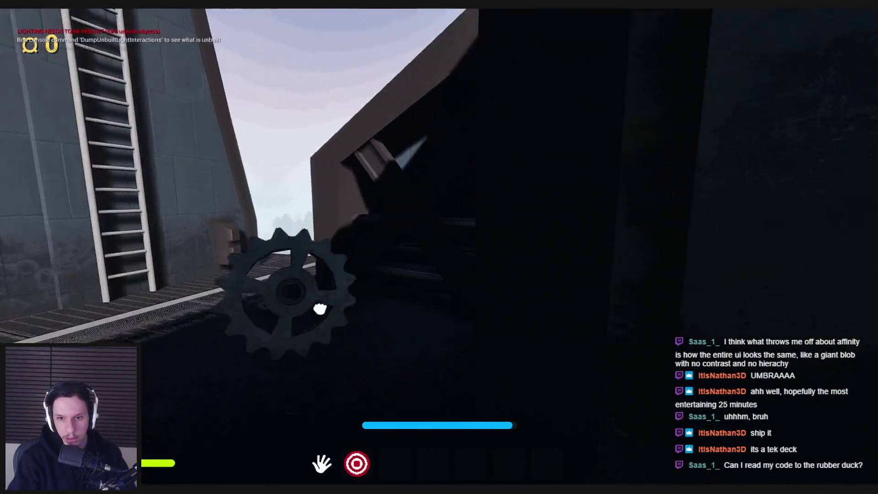
click(439, 247)
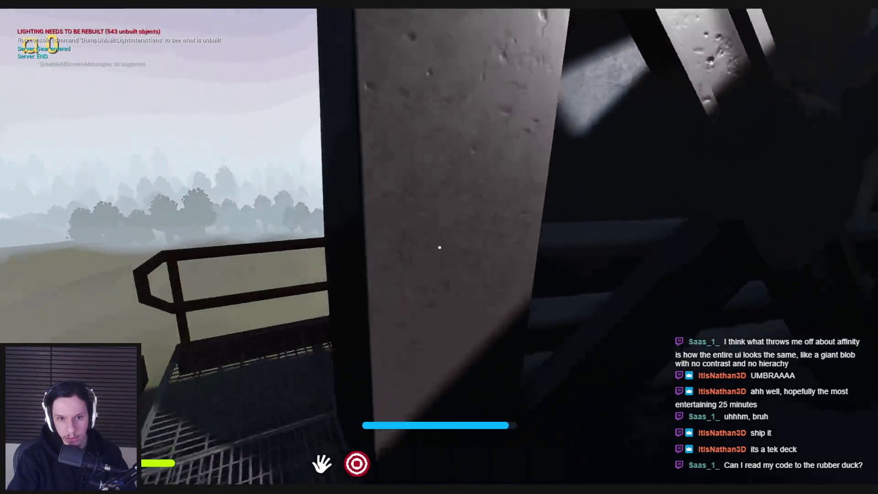
key(w)
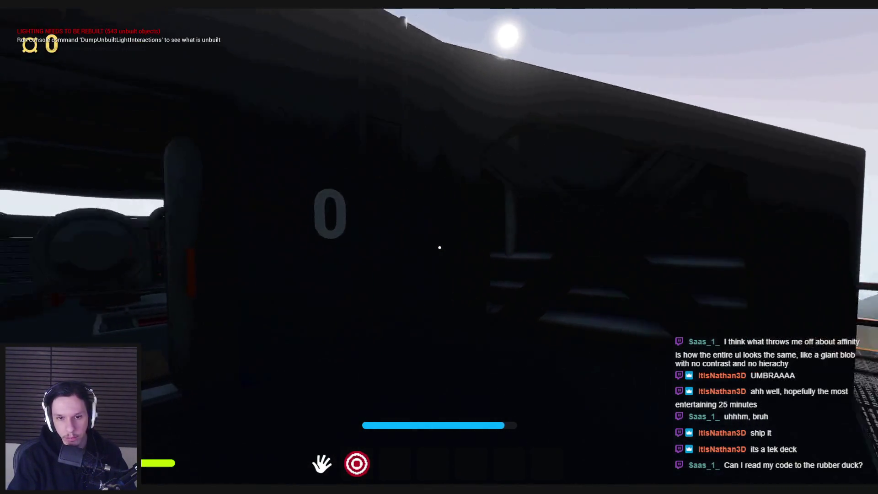
key(w)
click(439, 248)
key(w)
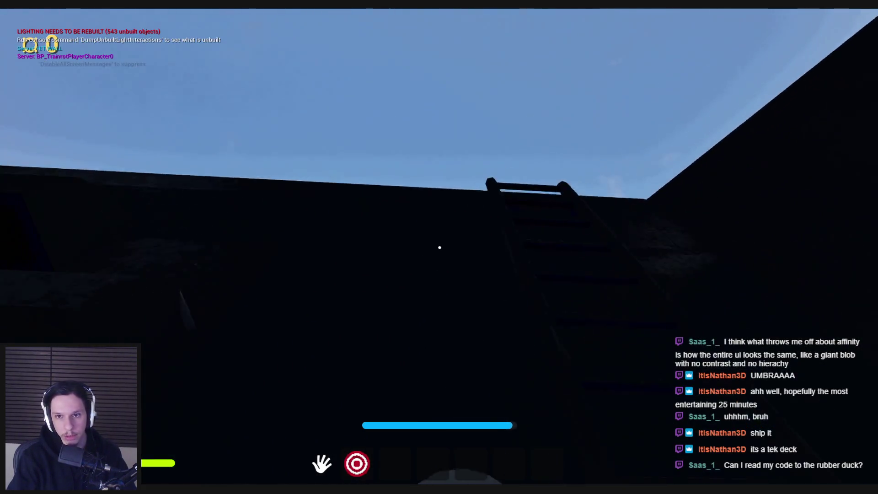
Step: Climb the ladder and walk across the train roof toward its edge
key(w)
key(w)
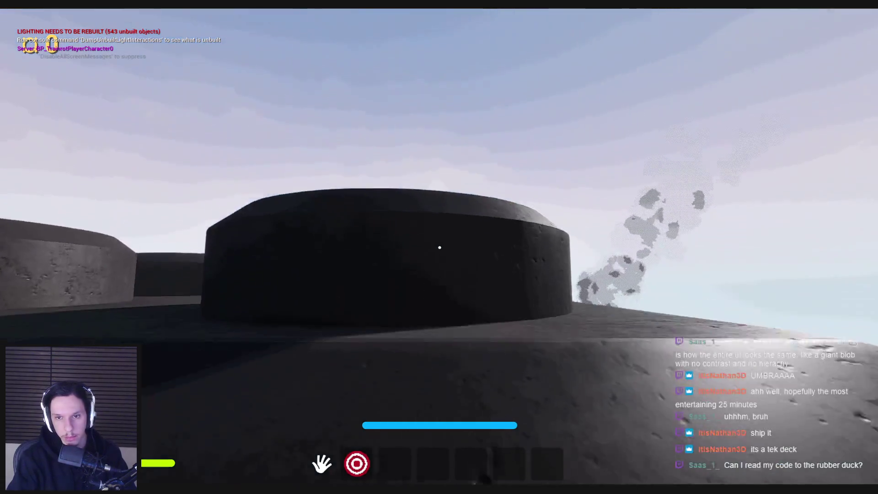
key(w)
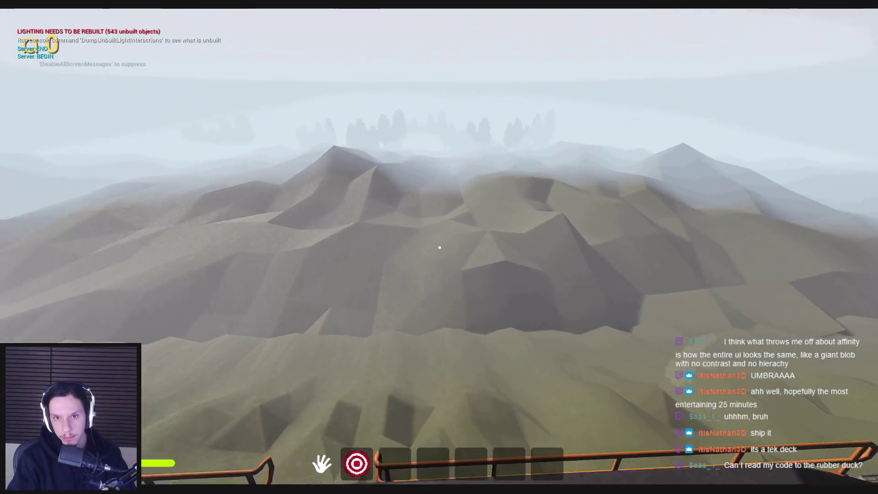
key(w)
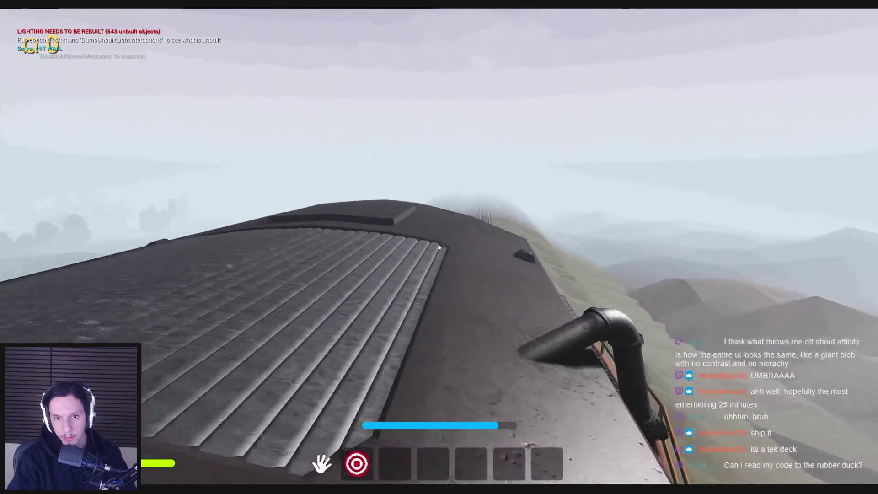
key(w)
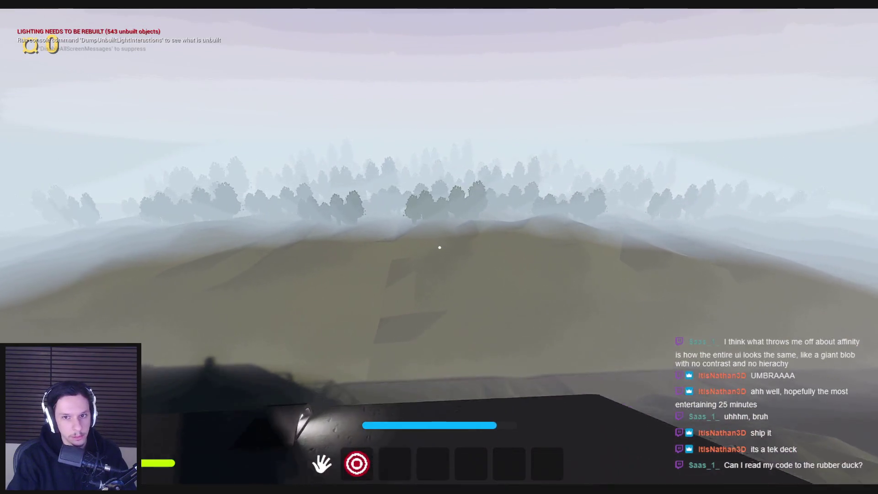
key(w)
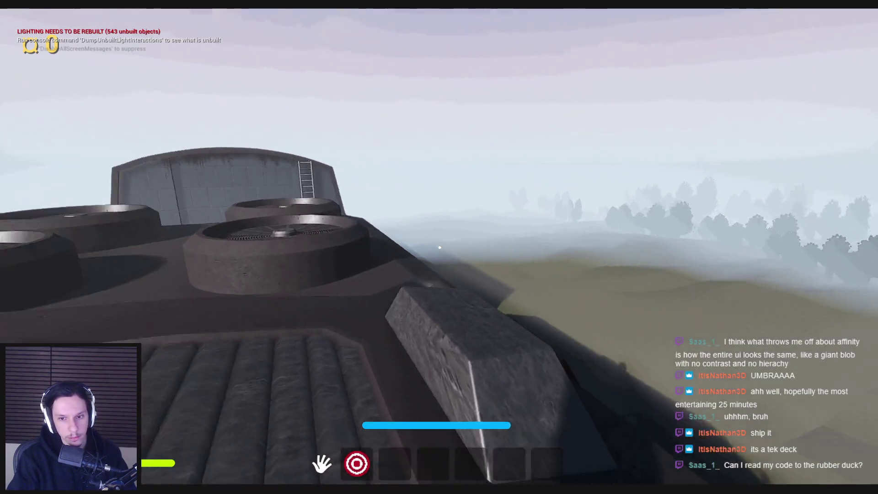
key(w)
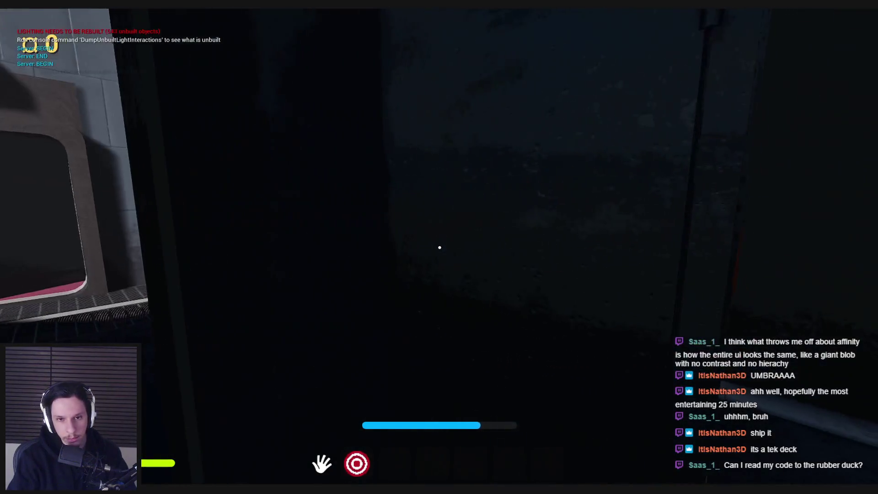
Step: Move onto the catwalk, jump to look over the railing, then stop playing
key(w)
key(w)
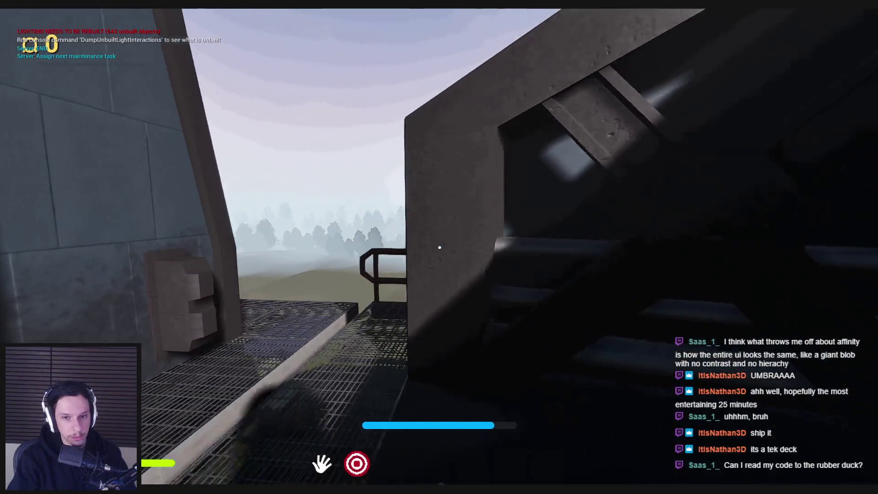
key(space)
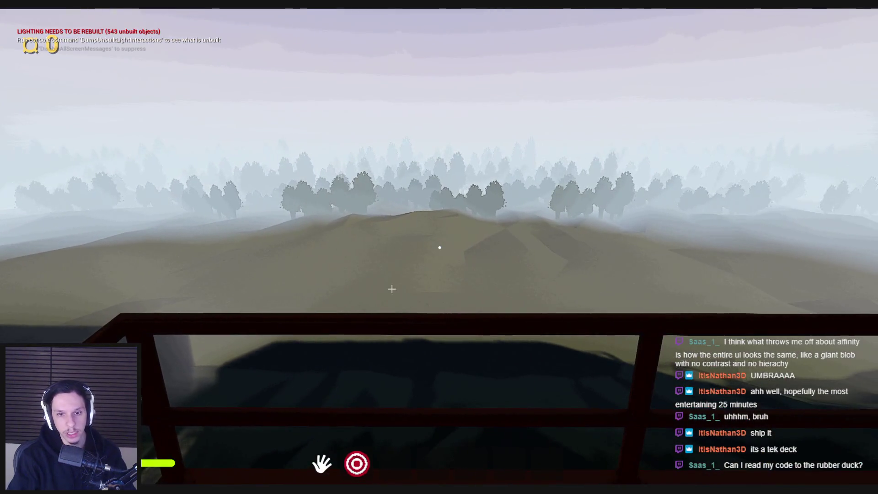
key(Escape)
scroll(439, 247, down, 5)
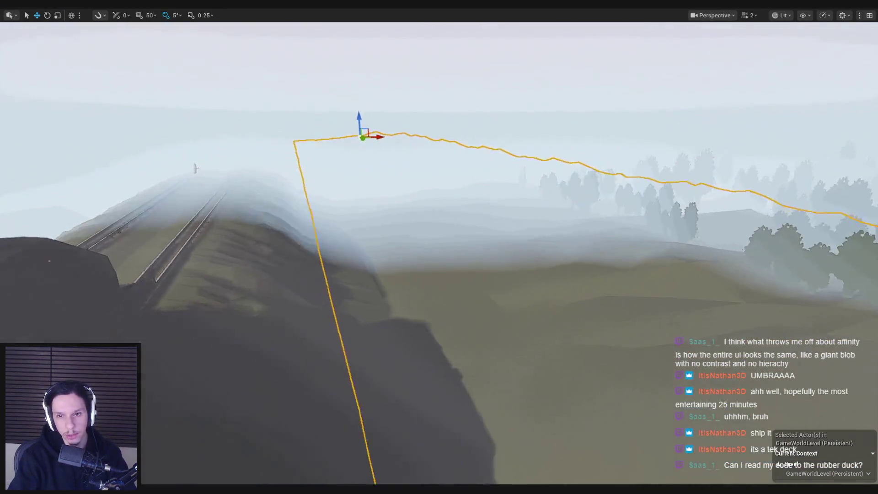
Step: Drag the track spline point to the right, ending in translate mode
scroll(413, 154, down, 2)
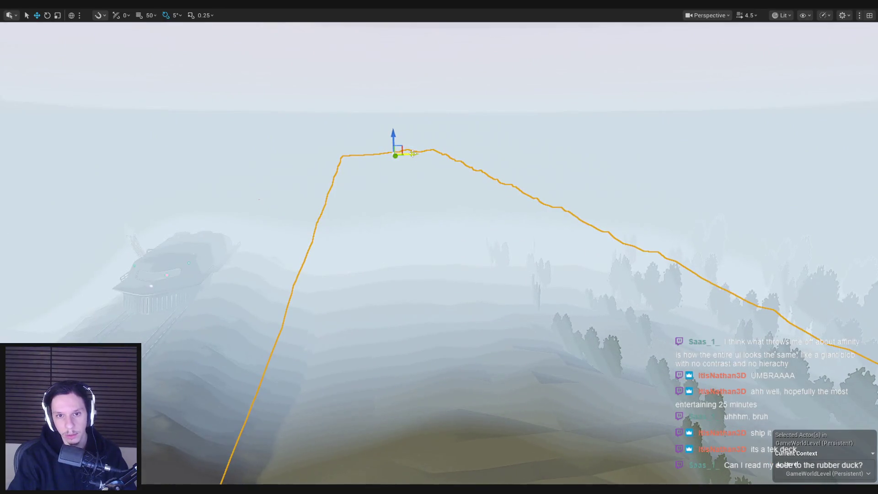
drag(460, 150, 497, 147)
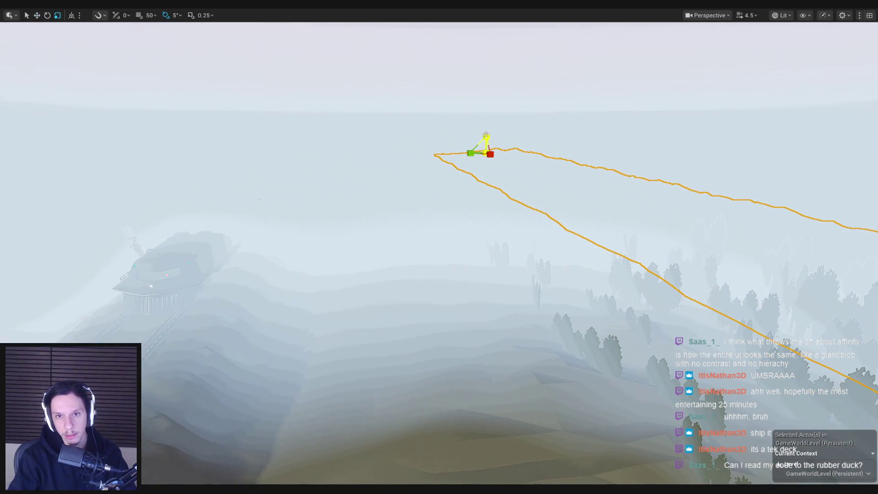
key(w)
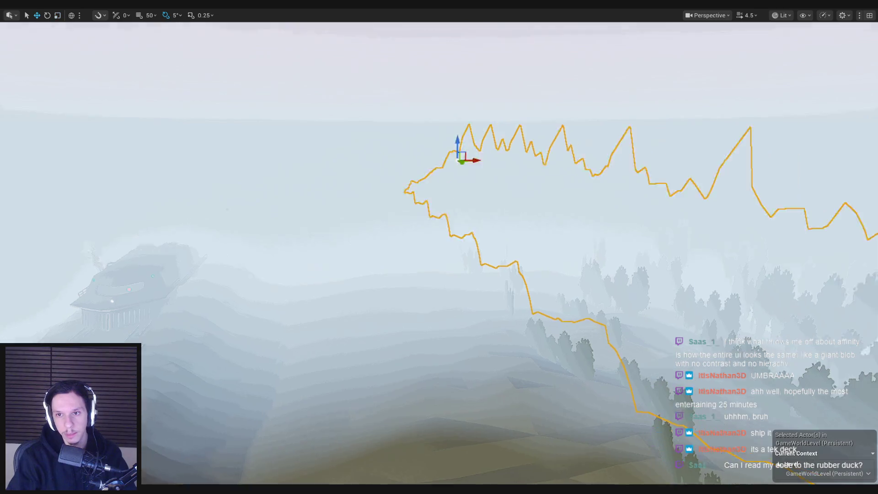
scroll(439, 247, down, 2)
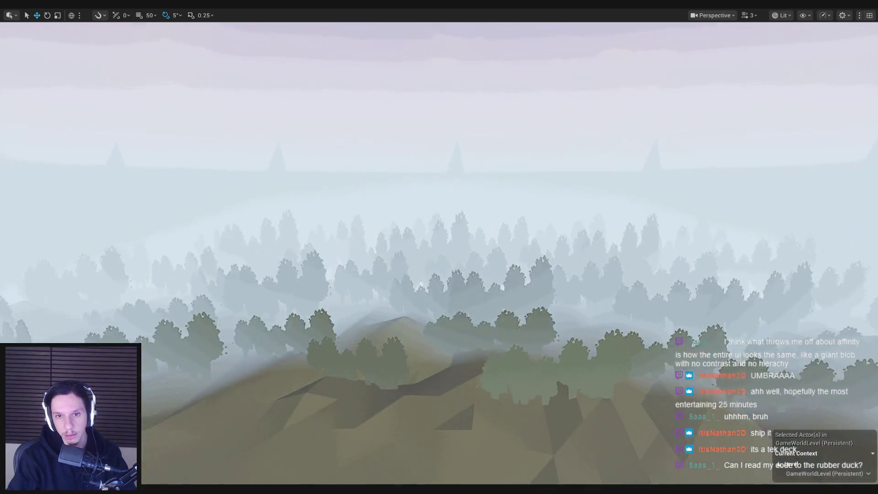
scroll(440, 247, down, 1)
key(r)
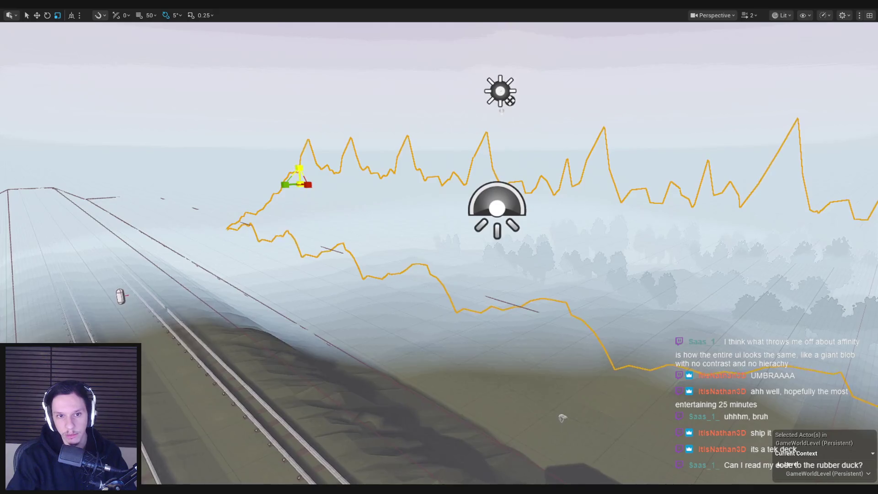
key(w)
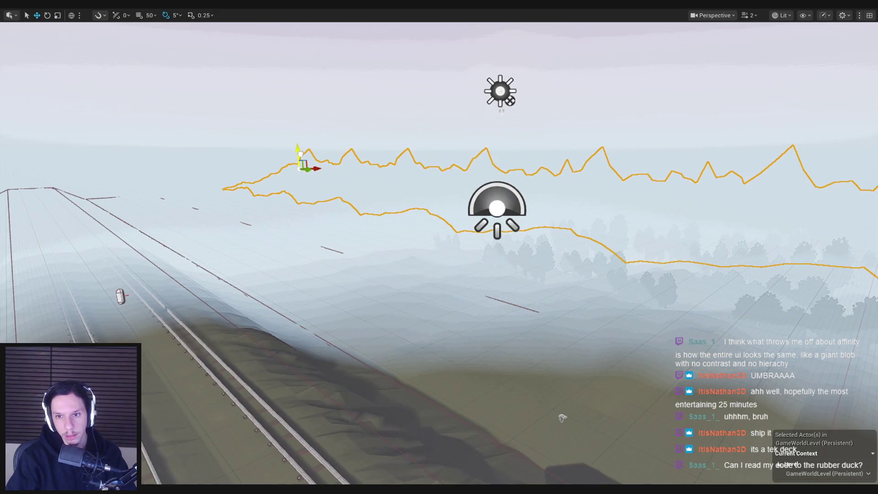
Step: Fly the view over the foggy hills, exit the fullscreen viewport, and select the track's instanced mesh
drag(439, 247, 439, 219)
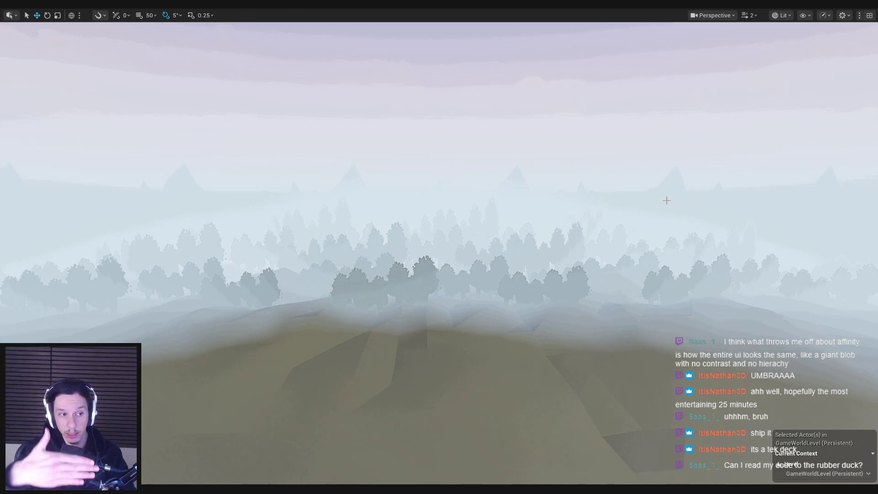
drag(666, 200, 667, 160)
key(F11)
click(724, 256)
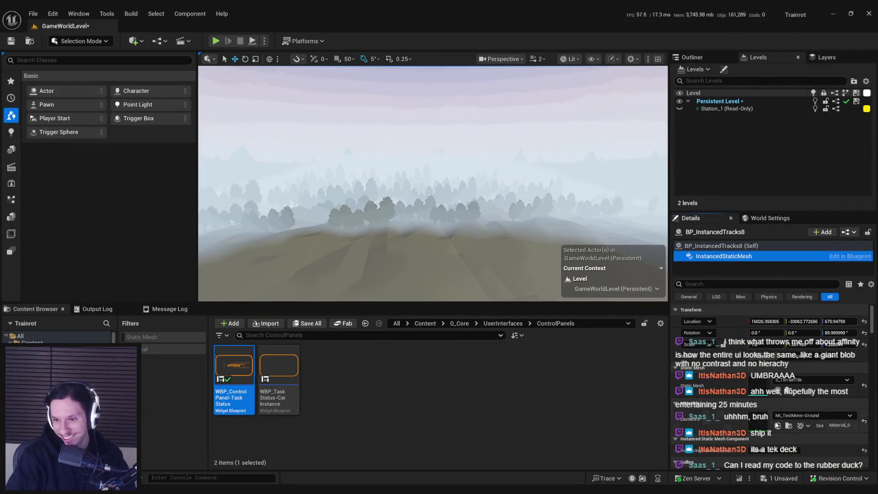
Step: Lower BP_InstancedTracks8 from Z 670.9 to 290.8, undoing an accidental rotation
click(788, 391)
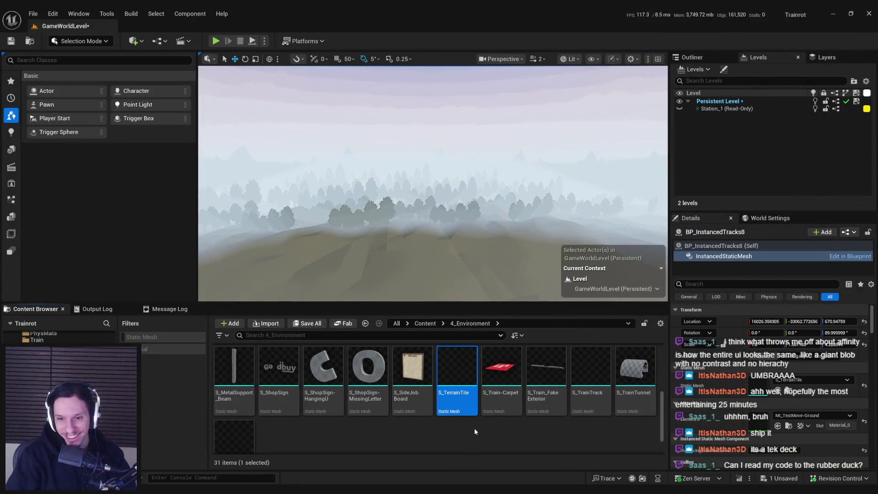
drag(449, 269, 476, 242)
click(476, 243)
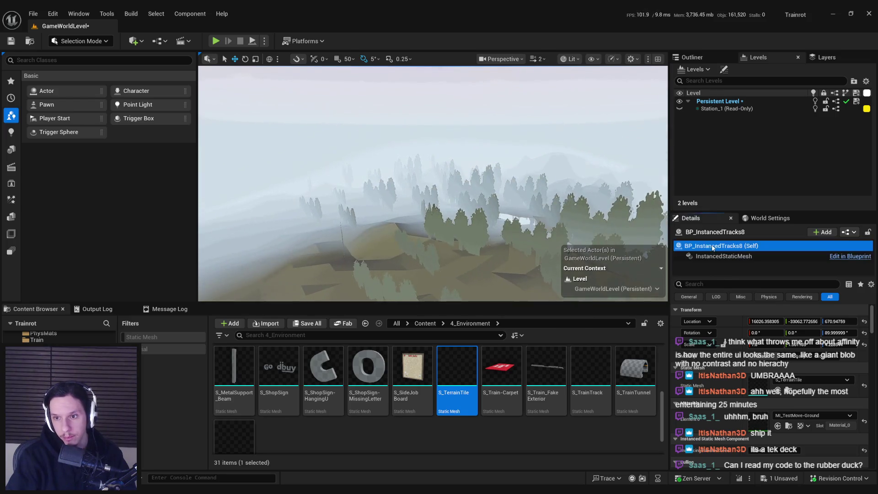
drag(331, 119, 333, 122)
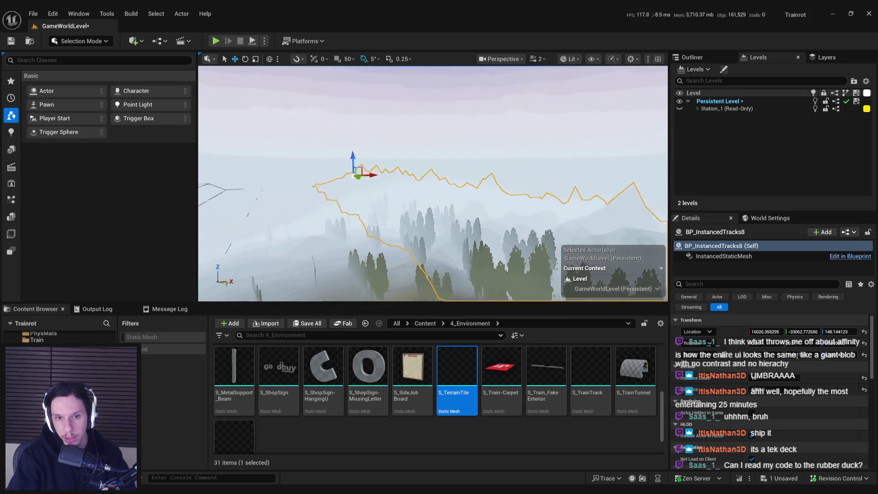
scroll(433, 183, up, 1)
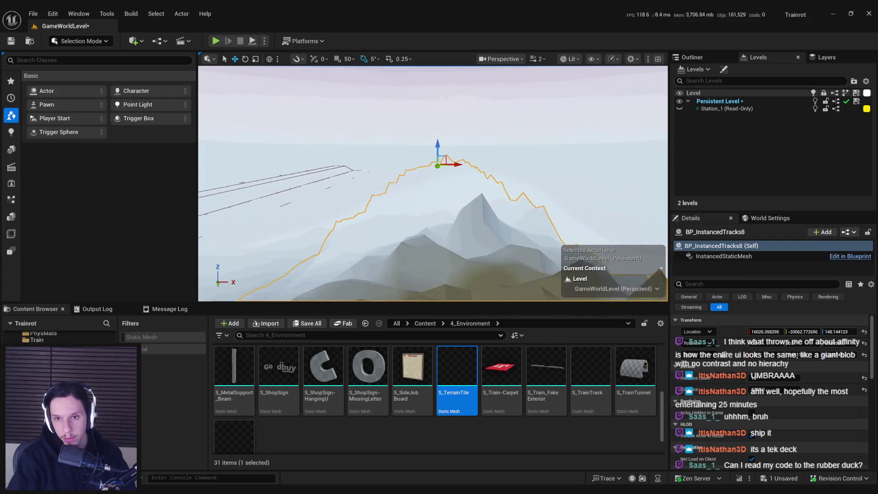
scroll(433, 183, up, 1)
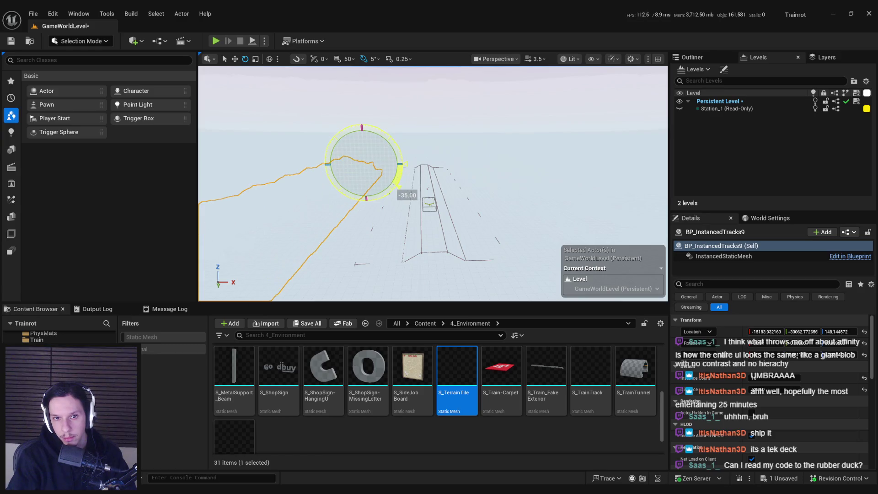
key(ctrl+z)
key(w)
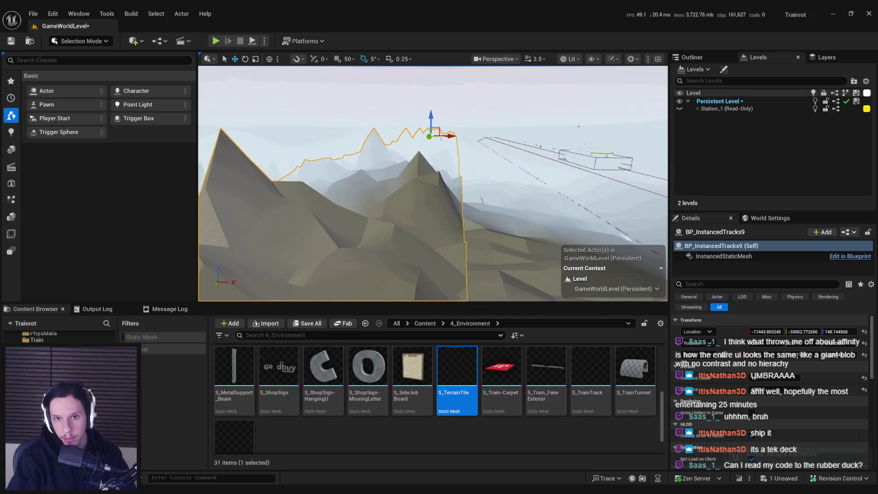
Step: Slide BP_InstancedTracks9 along the X axis and view the ridge
drag(411, 137, 449, 138)
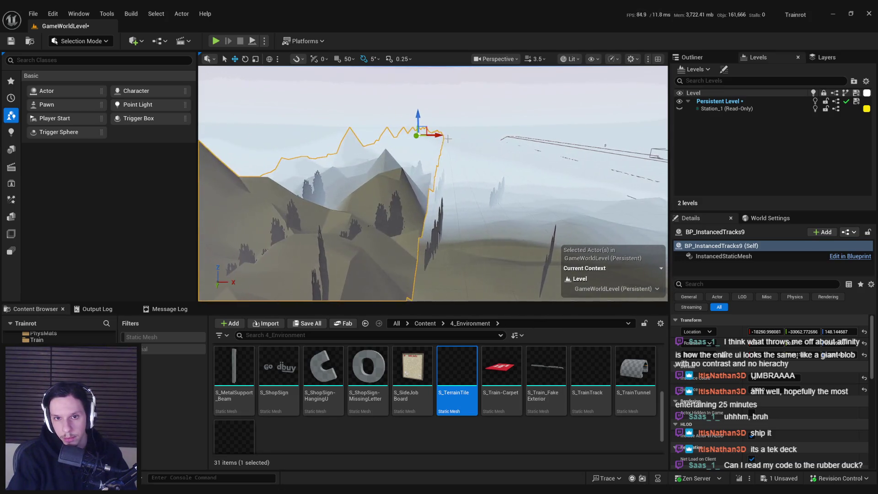
drag(503, 183, 599, 145)
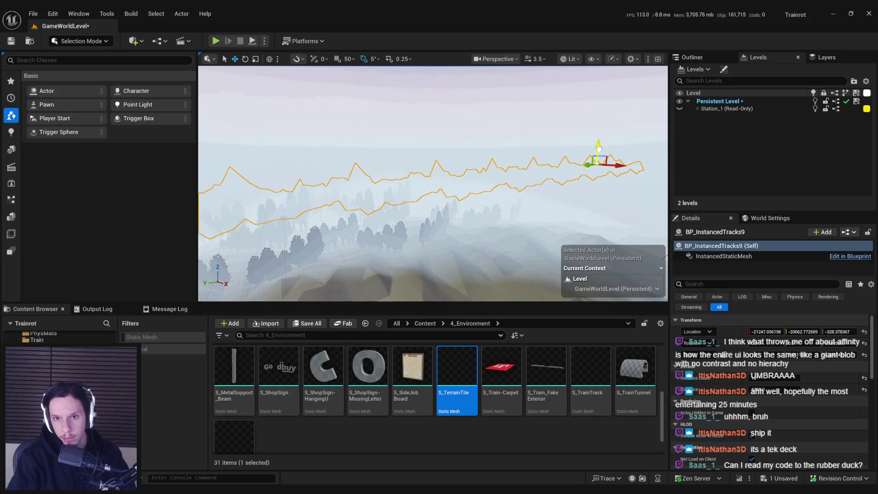
scroll(433, 183, down, 3)
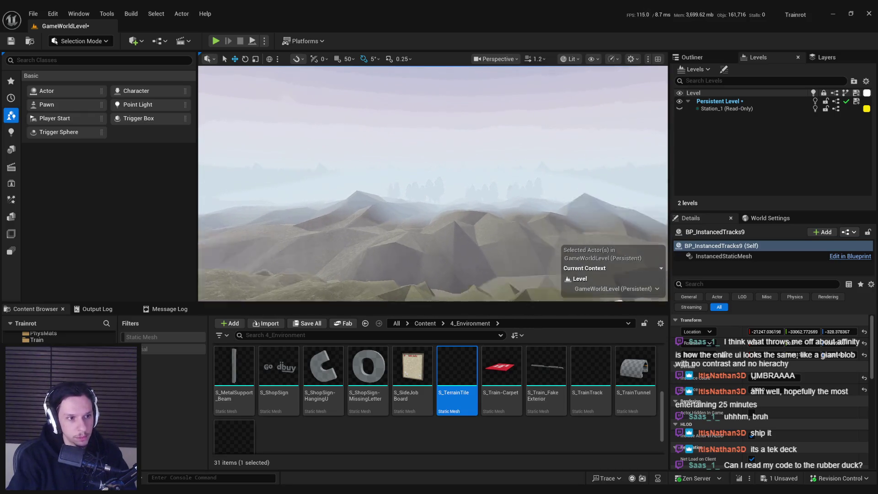
Step: Save the level and launch a Play-In-Editor test of the tracks
key(f)
key(ctrl+s)
click(216, 41)
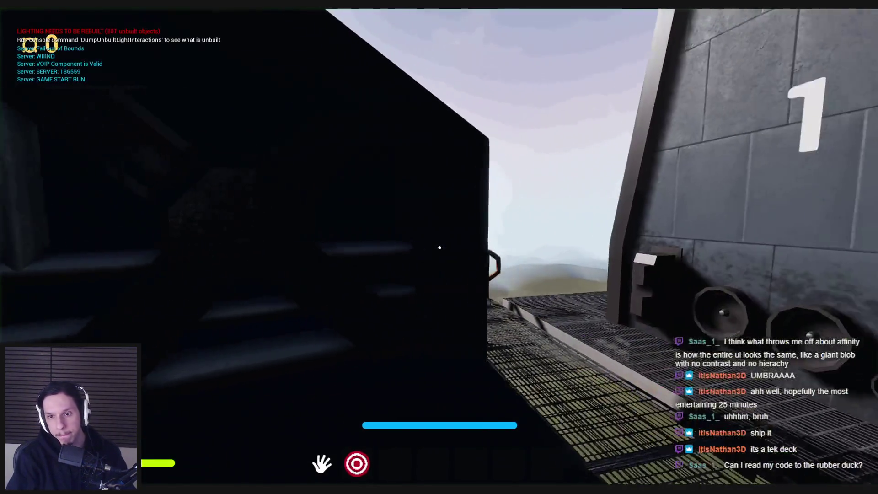
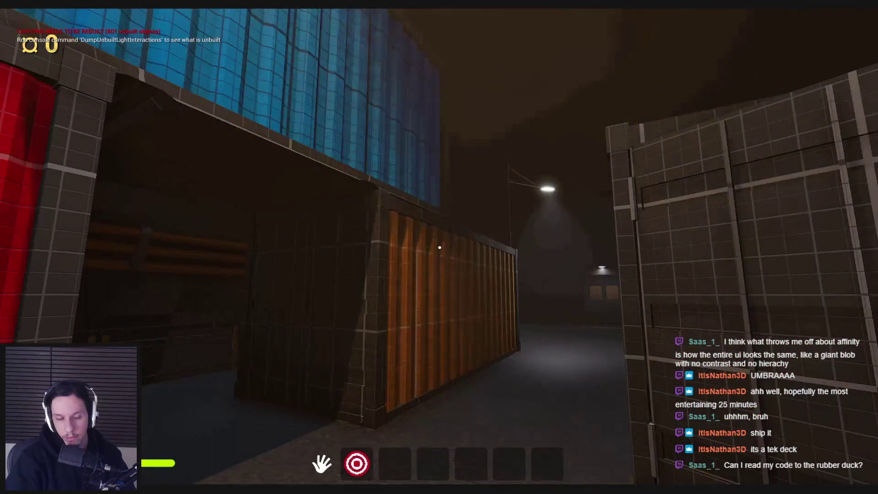
Step: Stop the game test, restore the editor layout, fly into the tunnel and select its mesh
key(Escape)
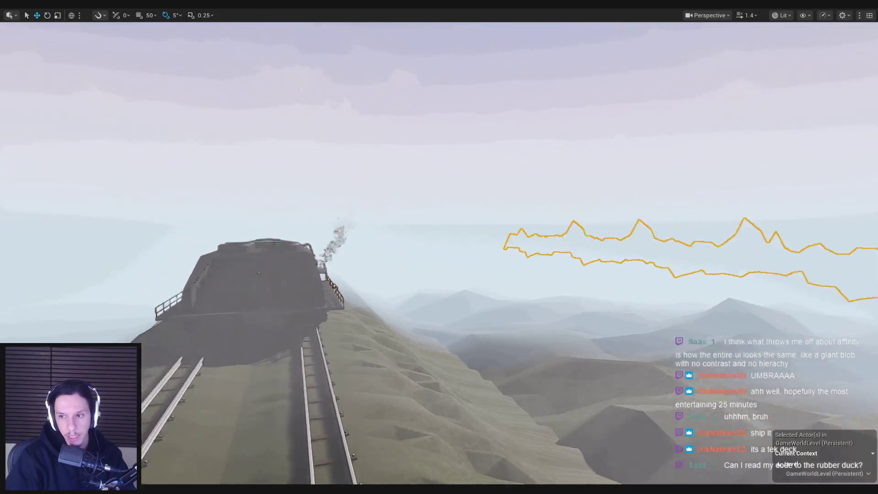
key(F11)
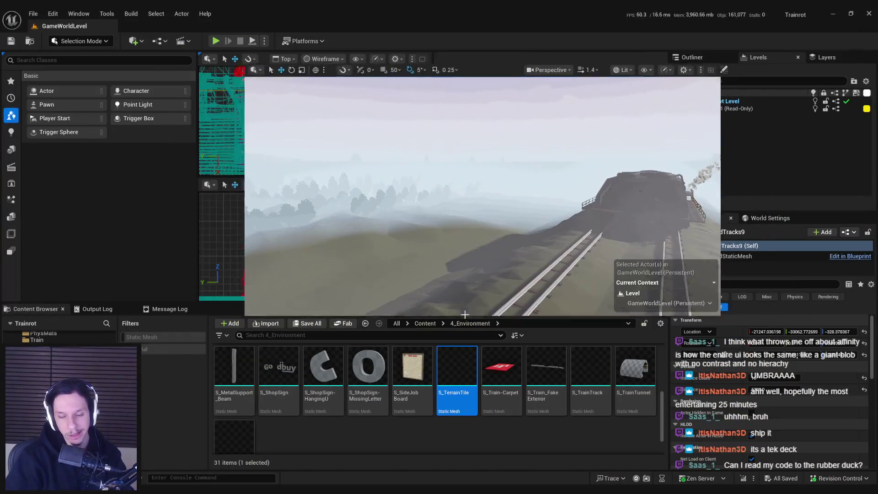
key(Up)
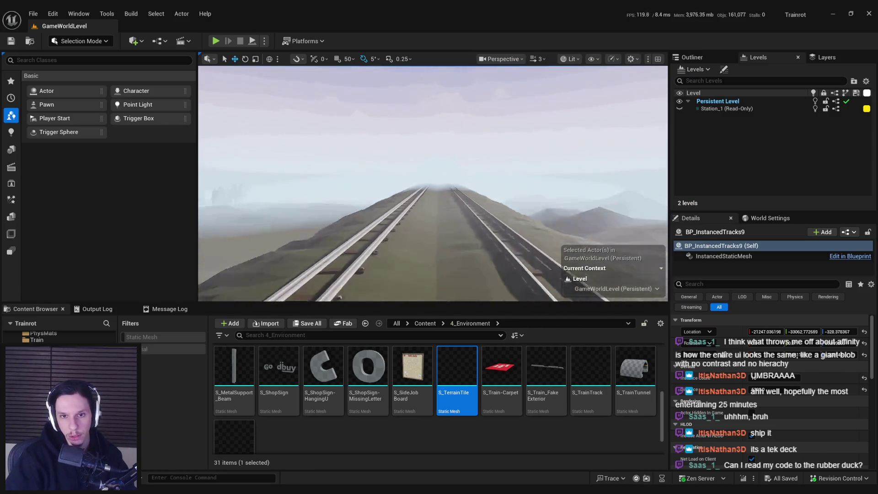
key(Up)
click(469, 241)
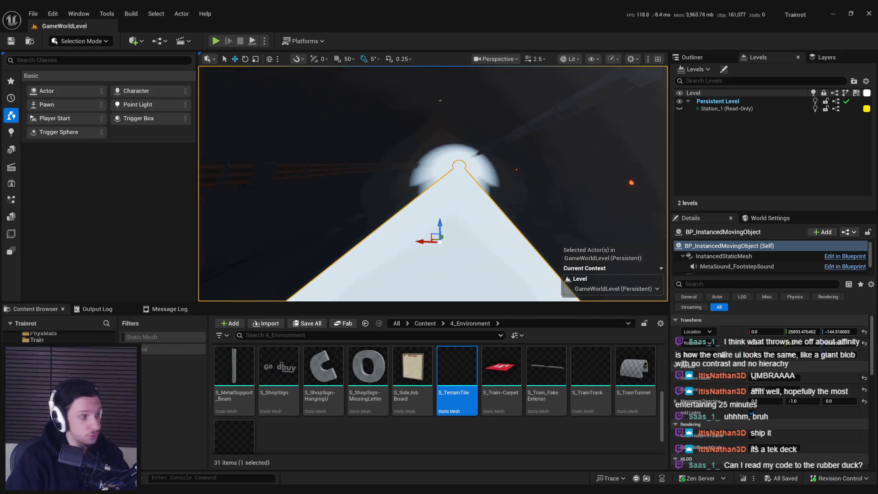
scroll(433, 243, down, 2)
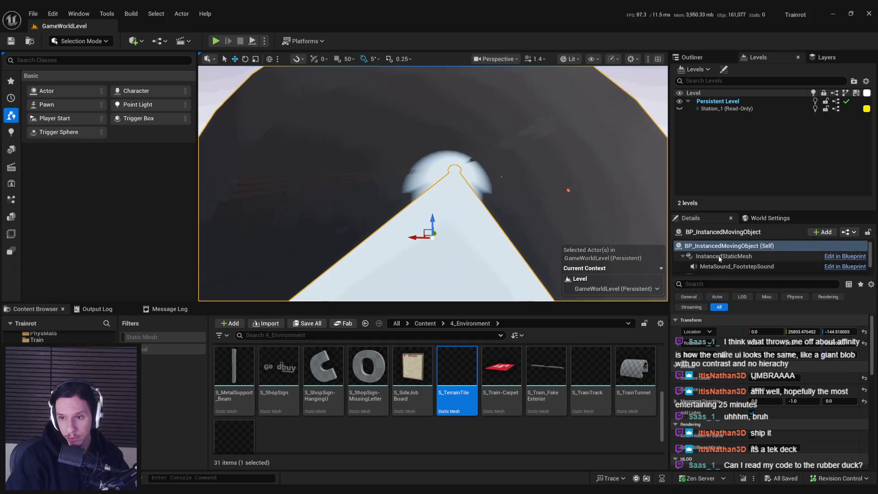
Step: Switch to Unlit, assign MI_TestMat-TrainWalls to the tunnel's Element 0 slot, and save the level
click(578, 60)
click(590, 103)
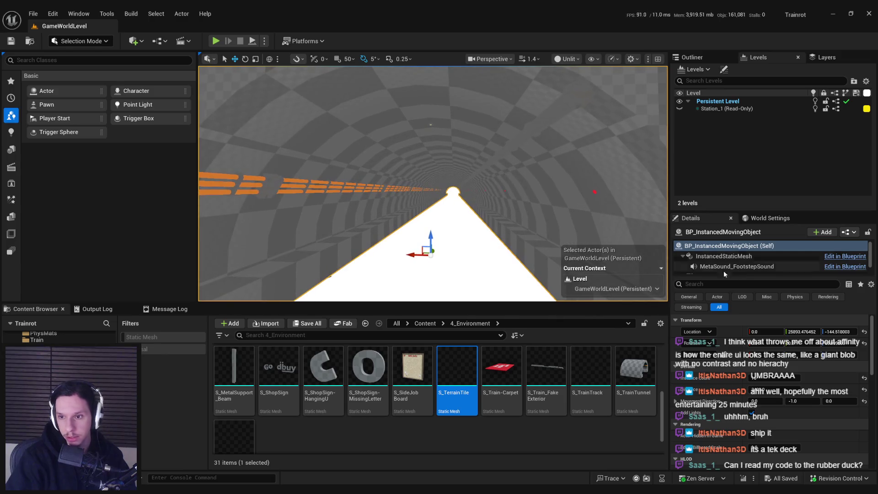
click(750, 257)
scroll(715, 381, down, 3)
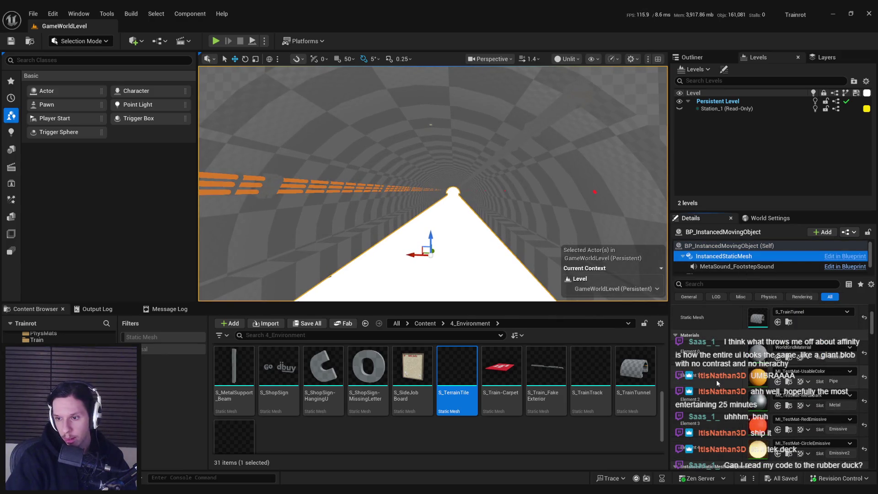
click(795, 351)
text(wall)
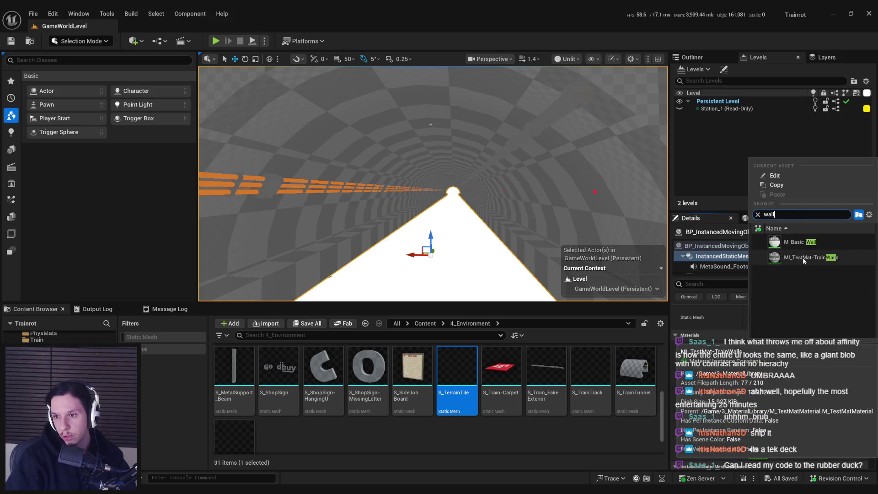
click(803, 257)
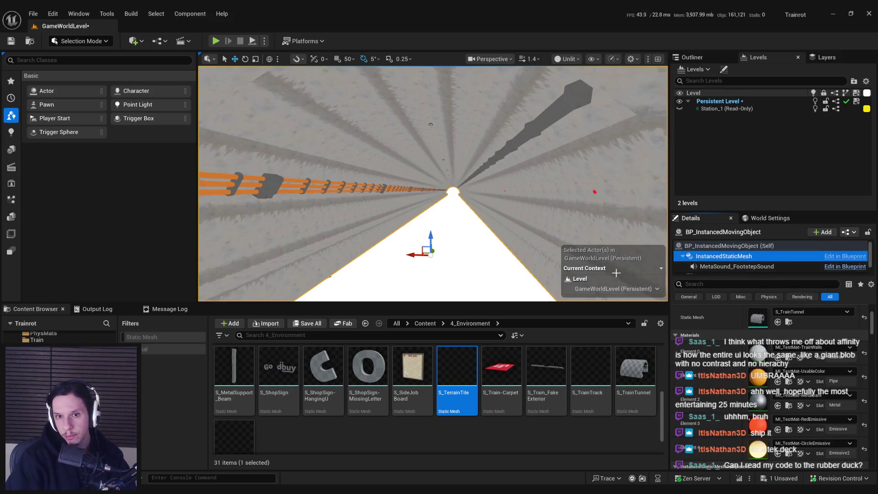
mouse_move(432, 183)
mouse_down()
mouse_move(476, 180)
mouse_move(425, 185)
mouse_move(444, 183)
mouse_up()
key(ctrl+s)
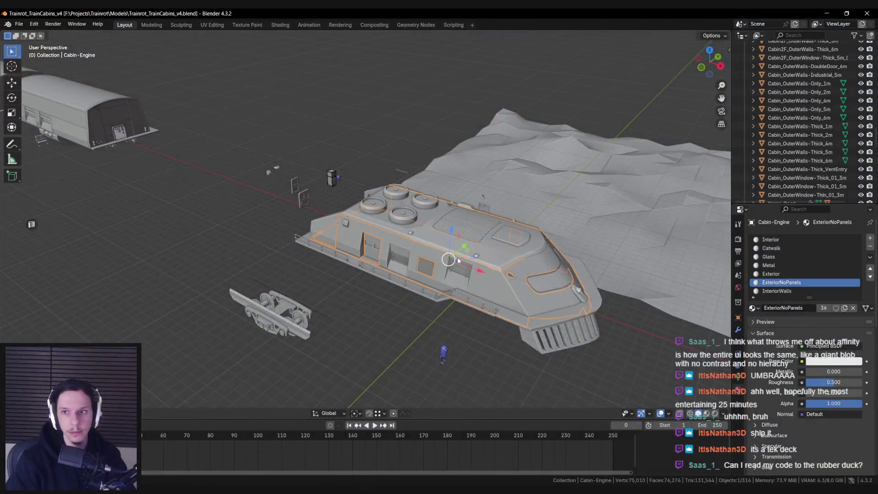
Step: Enlarge the ceiling lamp cylinder and adjust its height along Z
scroll(566, 219, down, 5)
scroll(304, 227, up, 10)
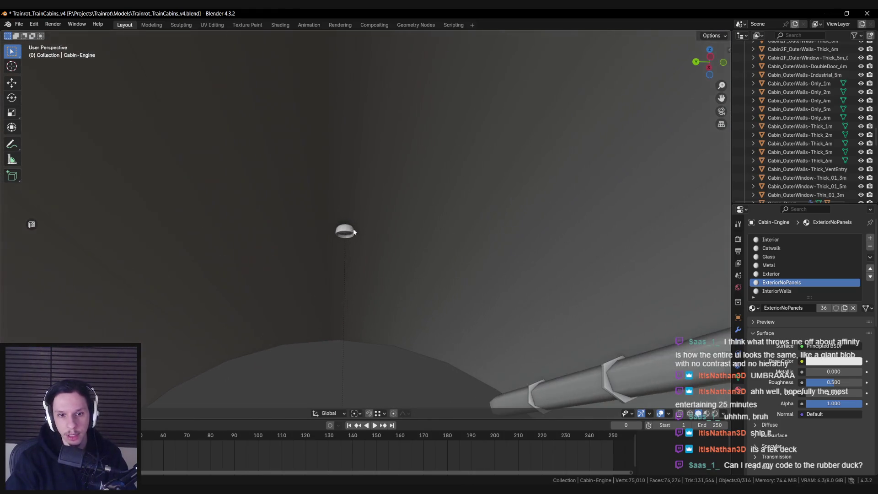
click(354, 232)
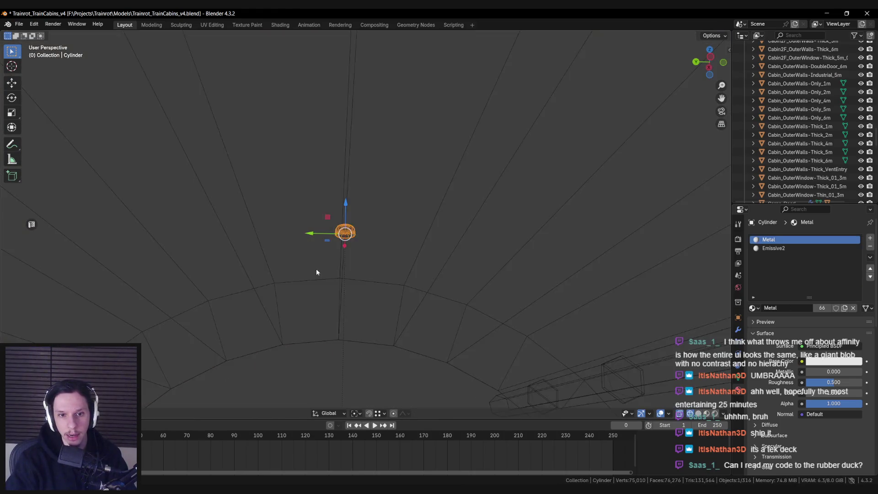
scroll(319, 268, up, 5)
key(s)
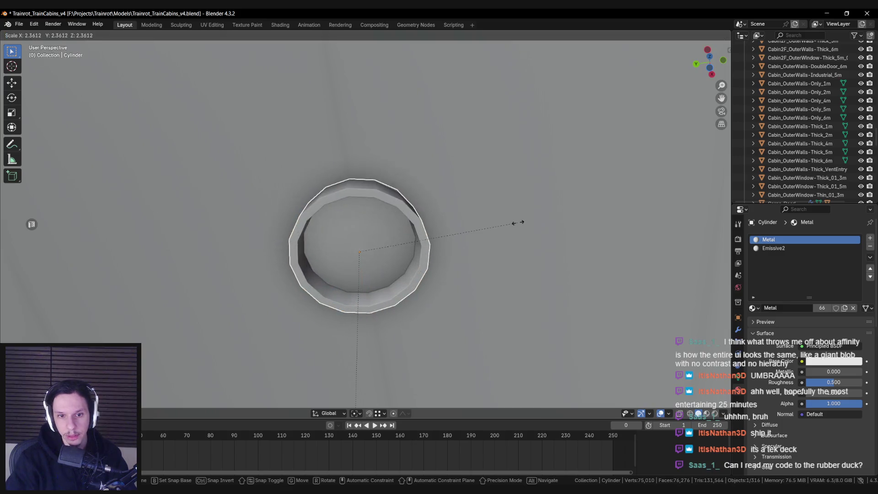
click(567, 235)
key(g)
key(z)
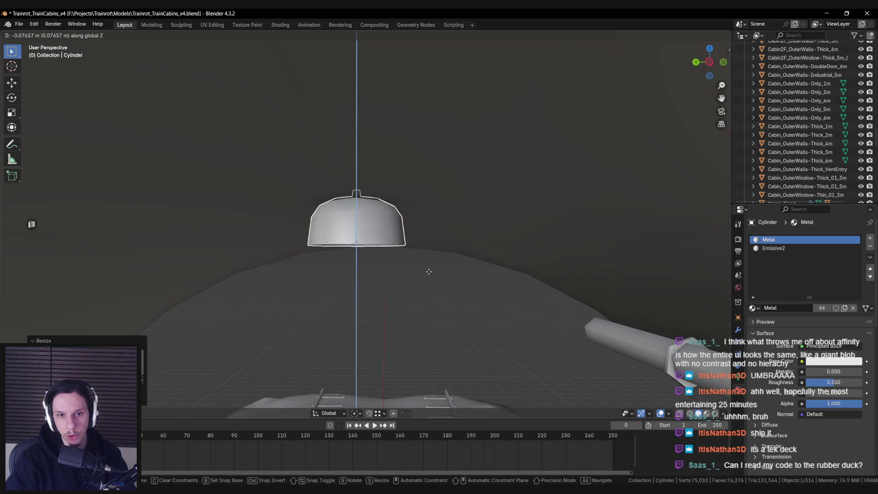
click(427, 273)
mouse_move(427, 275)
mouse_down()
mouse_move(393, 249)
mouse_move(406, 268)
mouse_move(388, 213)
mouse_move(383, 265)
mouse_move(397, 249)
mouse_move(387, 259)
mouse_move(479, 257)
mouse_move(457, 229)
mouse_move(443, 233)
mouse_move(460, 238)
mouse_up()
Step: Move the lamp's bottom faces vertically in Edit Mode
key(Tab)
click(390, 249)
key(ctrl+KP_Add)
key(g)
key(z)
click(389, 235)
key(Tab)
Step: Raise the lamp's bottom loop along Z to recess its underside
scroll(462, 237, up, 2)
key(Tab)
key(g)
key(z)
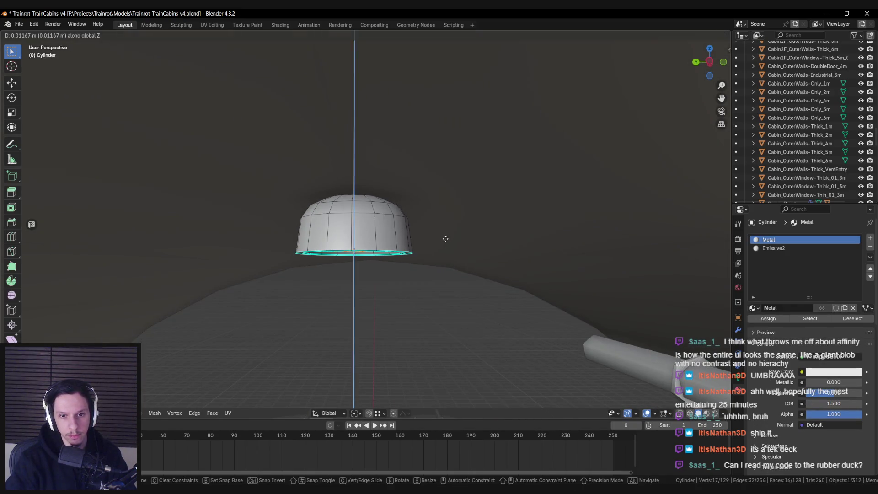
click(445, 239)
key(Tab)
scroll(447, 239, down, 3)
scroll(428, 212, up, 4)
Step: Raise the lamp along Z until it sits against the tunnel ceiling
mouse_move(428, 215)
mouse_down()
mouse_move(432, 246)
mouse_move(380, 230)
mouse_up()
click(372, 224)
scroll(372, 224, up, 2)
key(g)
key(z)
click(430, 217)
key(g)
key(z)
click(431, 222)
key(g)
key(z)
click(434, 248)
mouse_move(434, 248)
mouse_down()
mouse_move(424, 216)
mouse_move(373, 290)
mouse_move(427, 262)
mouse_move(443, 205)
mouse_up()
click(538, 236)
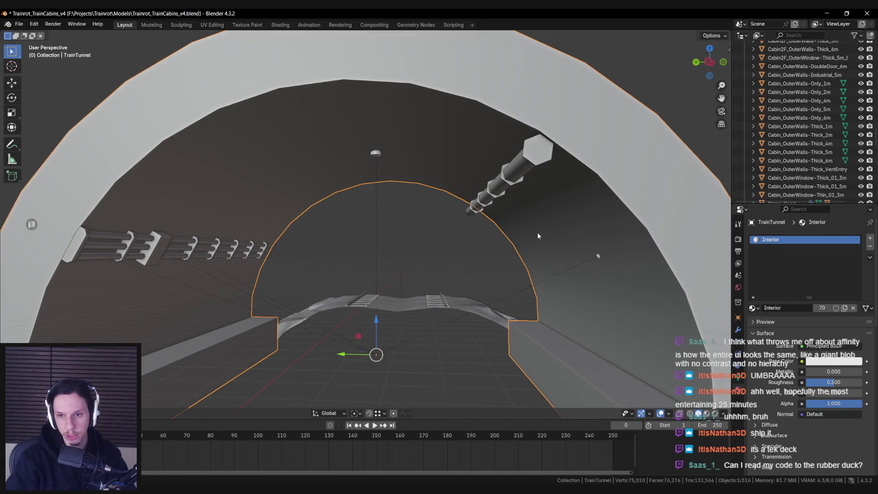
Step: Split off a UV Editor beside the viewport with all the tunnel's faces and UVs selected
key(Tab)
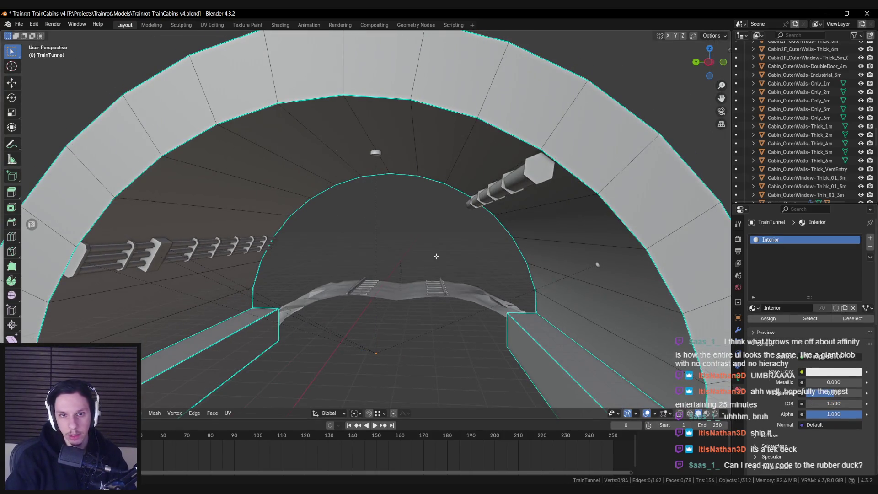
drag(30, 226, 369, 227)
key(ctrl+s)
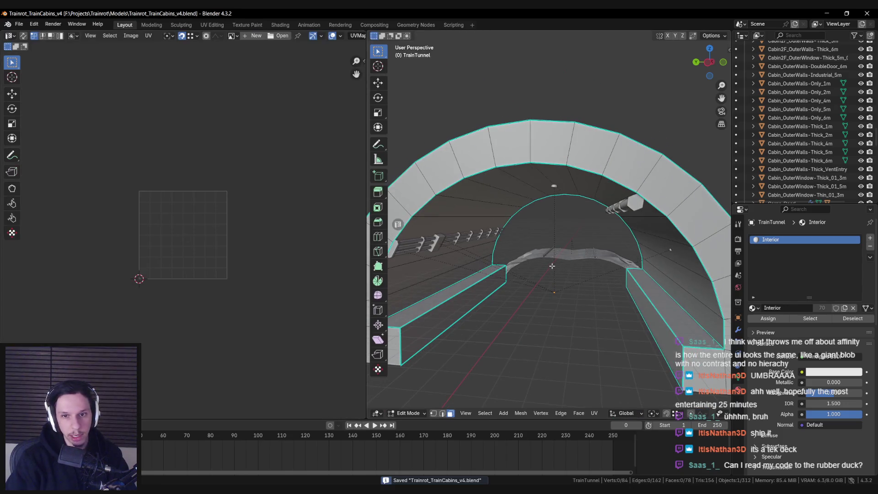
key(a)
drag(247, 253, 245, 233)
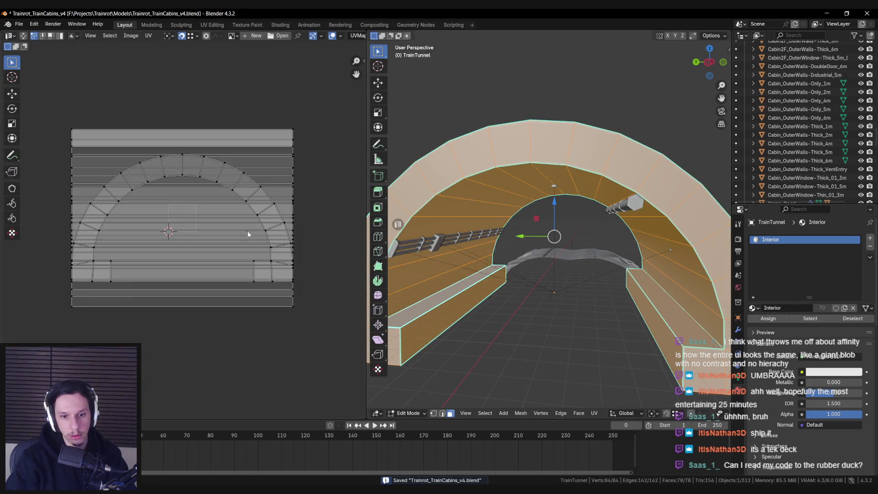
scroll(241, 288, up, 2)
key(a)
scroll(206, 229, down, 4)
scroll(245, 234, up, 4)
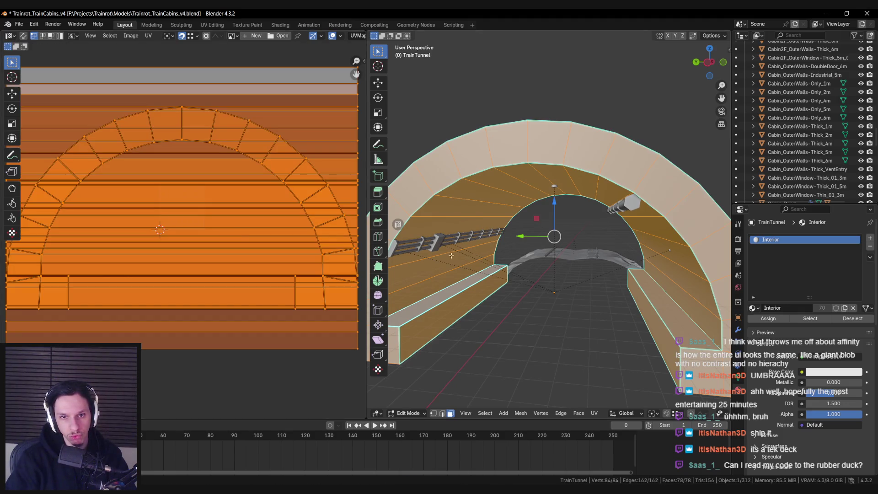
Step: Scale the tunnel's UV layout down by 0.5
key(s)
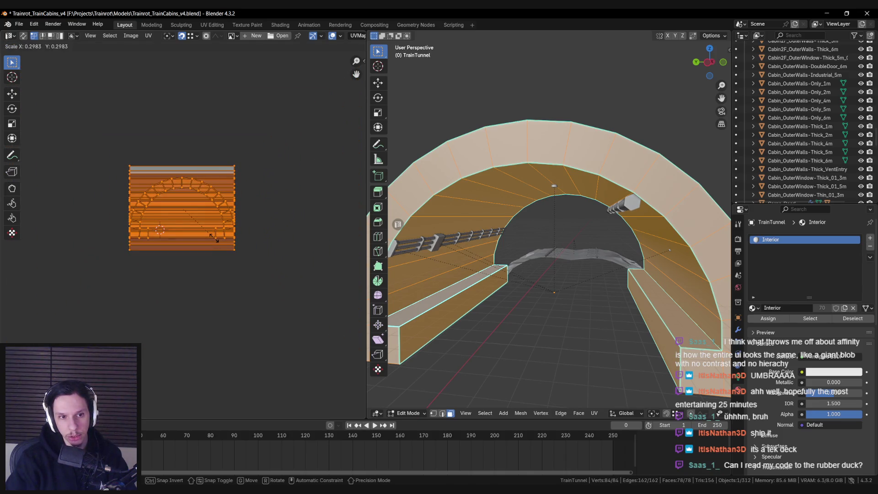
key(Escape)
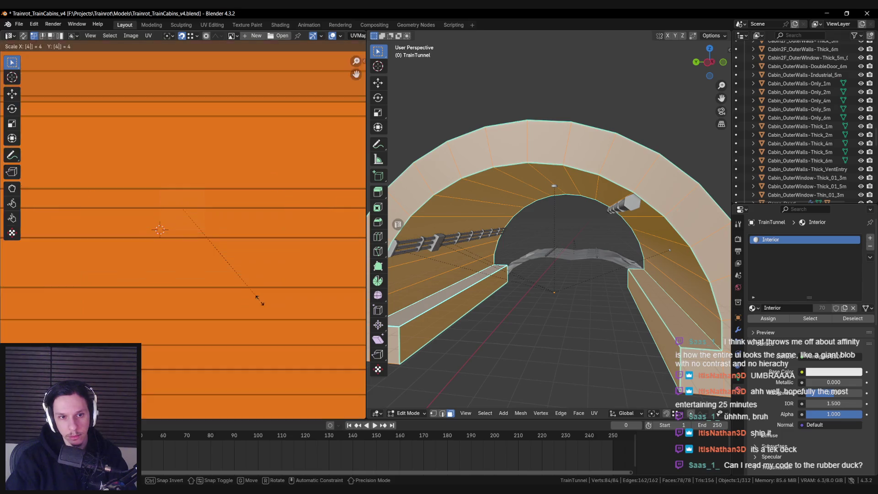
text(.5)
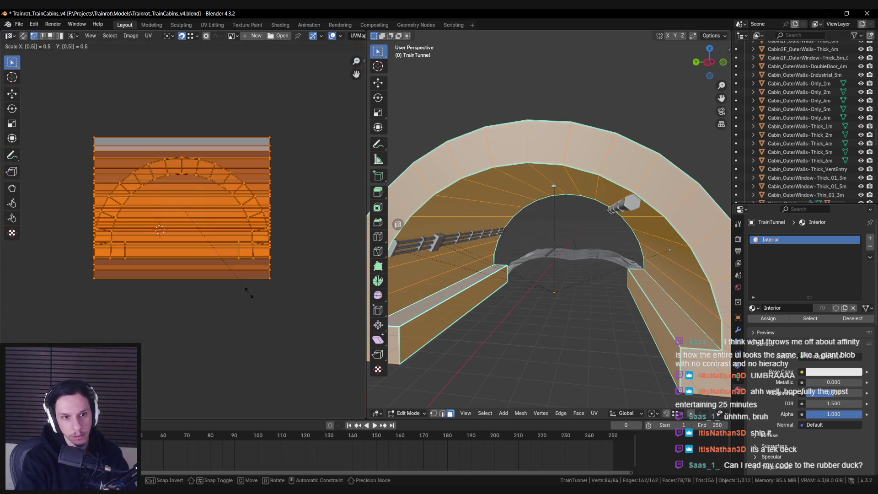
key(Return)
text(s)
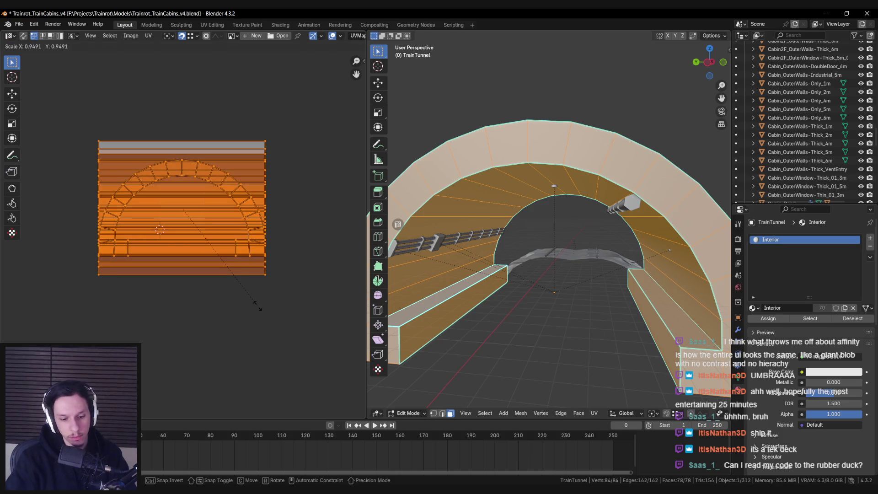
text(.5)
key(Return)
scroll(229, 226, up, 4)
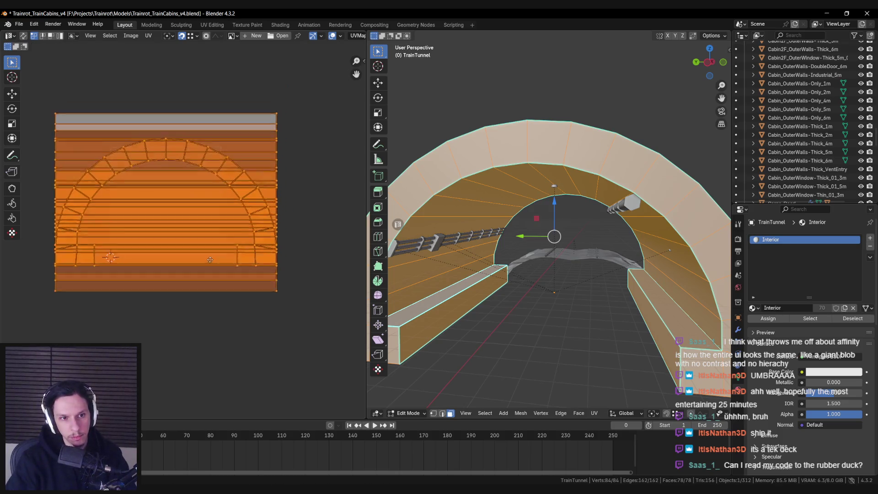
key(g)
right_click(215, 309)
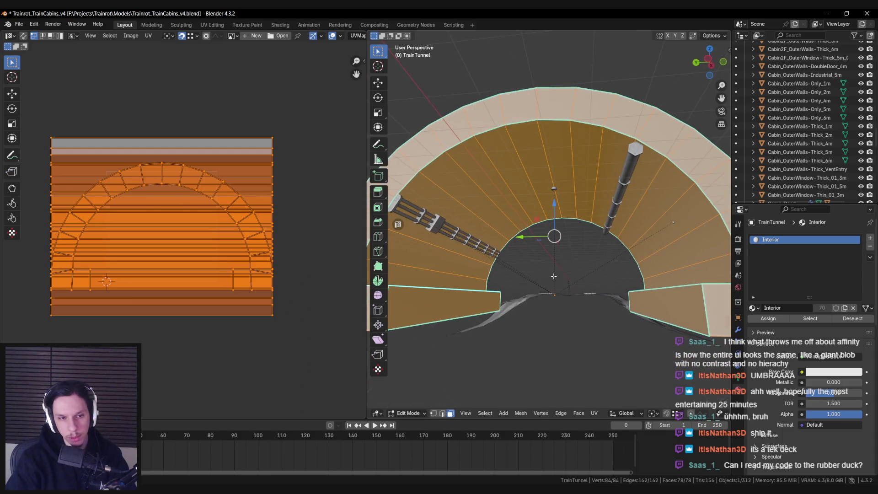
key(ctrl+z)
scroll(201, 293, down, 5)
Step: Save Trainrot_TrainCabins_v4.blend and leave Edit Mode
key(ctrl+s)
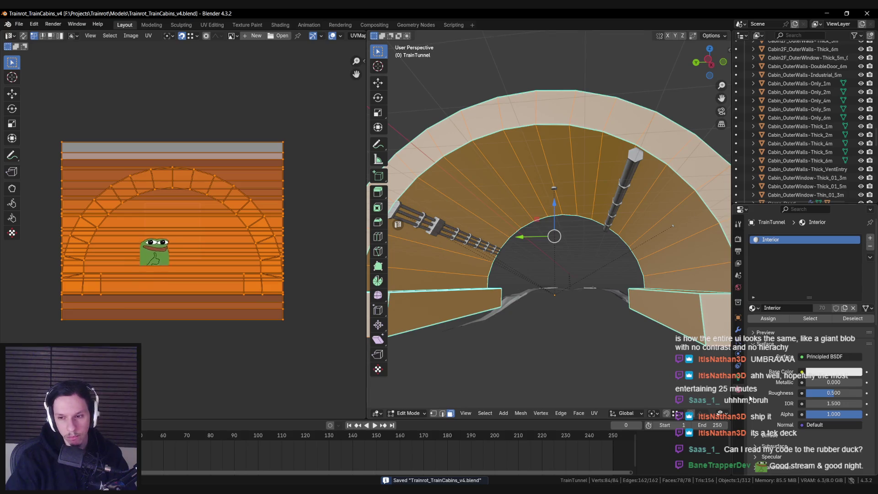
click(738, 378)
key(Tab)
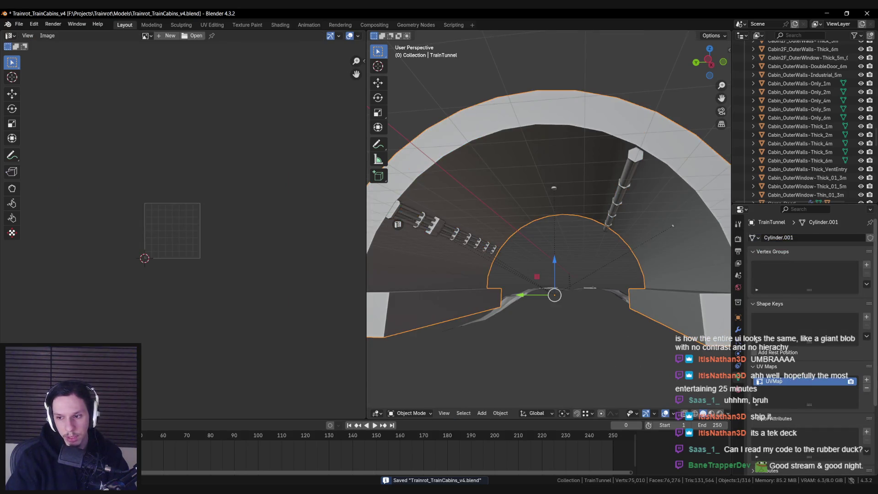
Step: Add a second UV map to the tunnel and enter Edit Mode with nothing selected
click(867, 380)
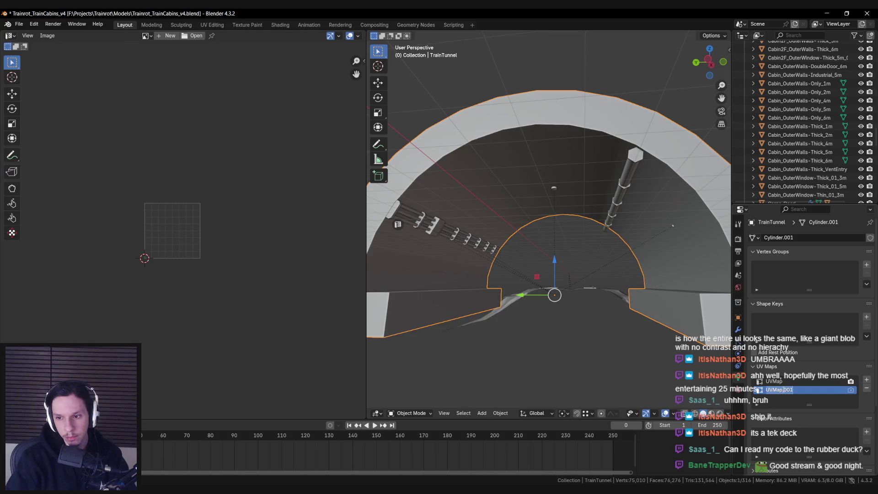
key(Tab)
key(a)
key(alt+a)
Step: Select the tunnel's floor strips and the row of arch faces above them
click(448, 281)
shift+click(458, 259)
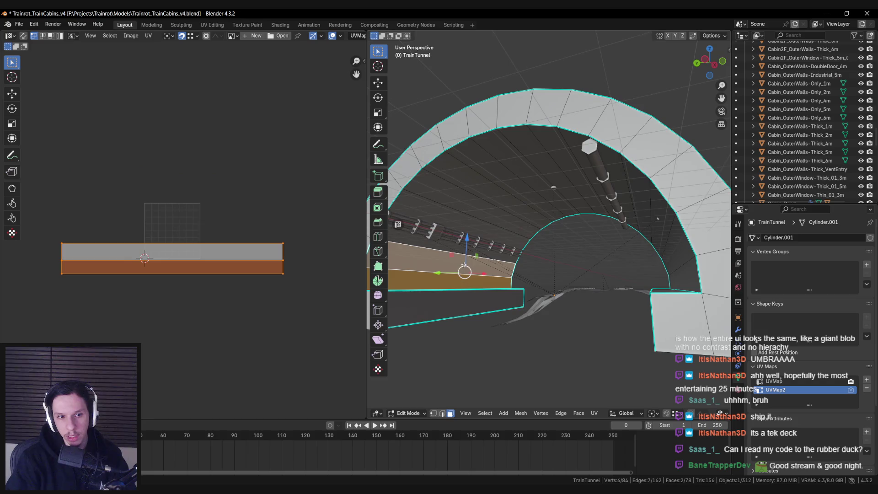
shift+click(466, 247)
shift+click(475, 223)
shift+click(488, 211)
shift+click(500, 200)
shift+click(513, 188)
shift+click(527, 177)
mouse_move(527, 176)
mouse_down()
mouse_move(457, 228)
mouse_move(235, 308)
mouse_up()
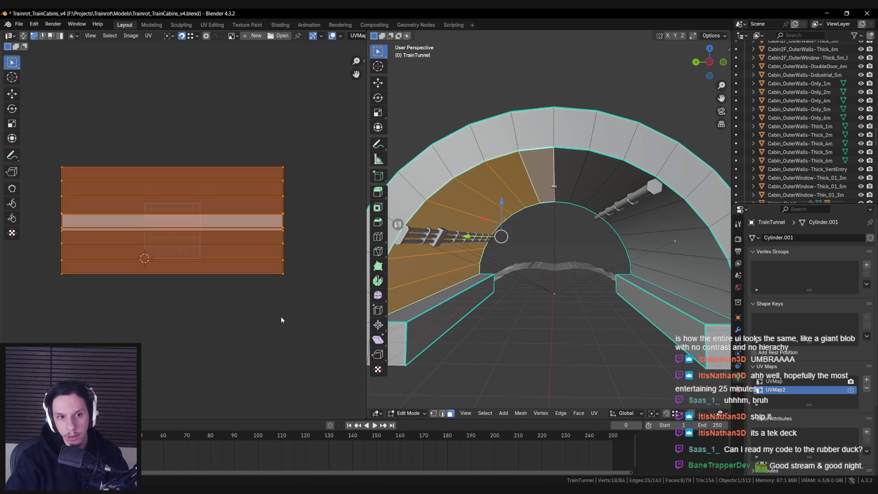
Step: Scale those UV strips to about 0.73 and shift them slightly down along Y
key(s)
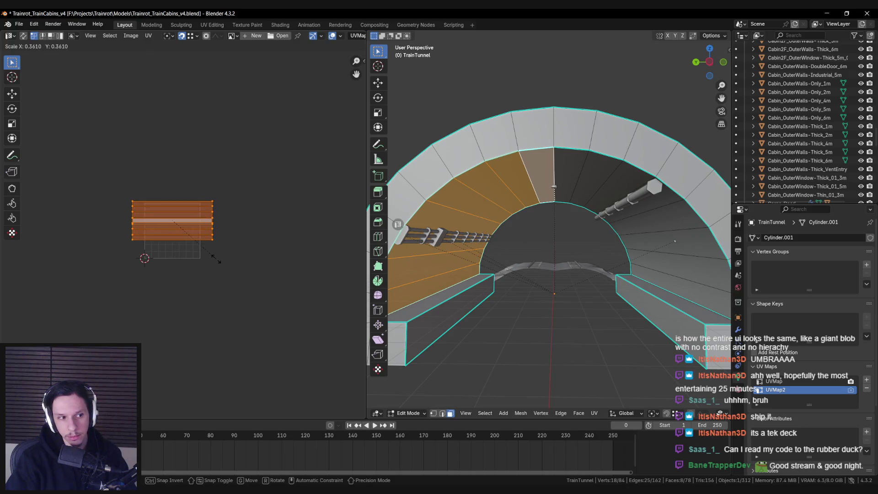
click(244, 279)
scroll(243, 288, up, 2)
scroll(243, 288, up, 1)
scroll(243, 288, down, 2)
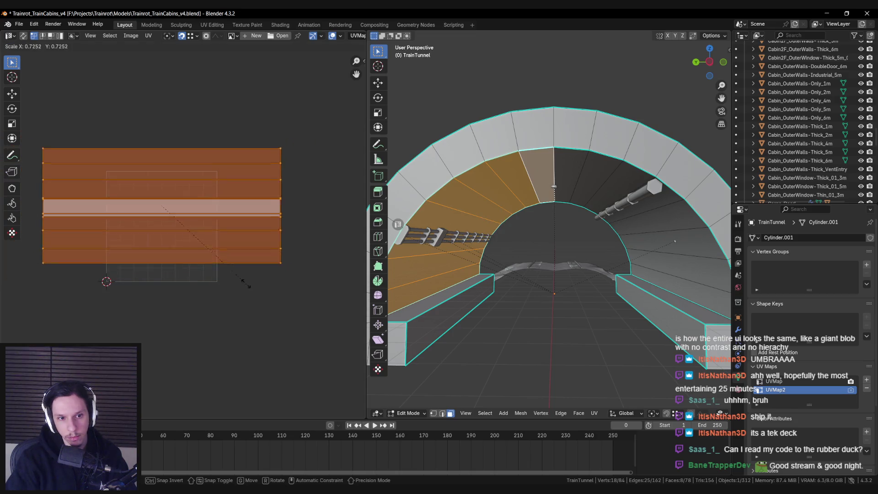
key(g)
key(y)
click(242, 304)
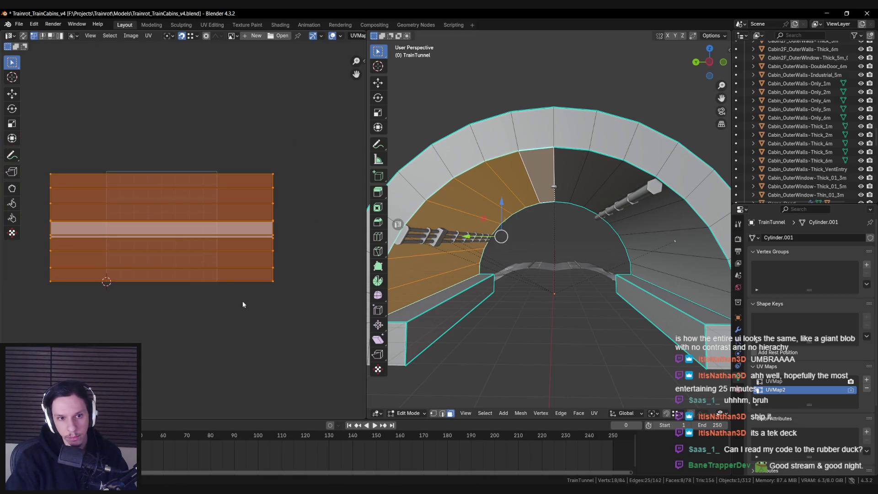
Step: Select wall faces on both the right and left sides of the tunnel
click(449, 237)
shift+click(457, 221)
shift+click(476, 206)
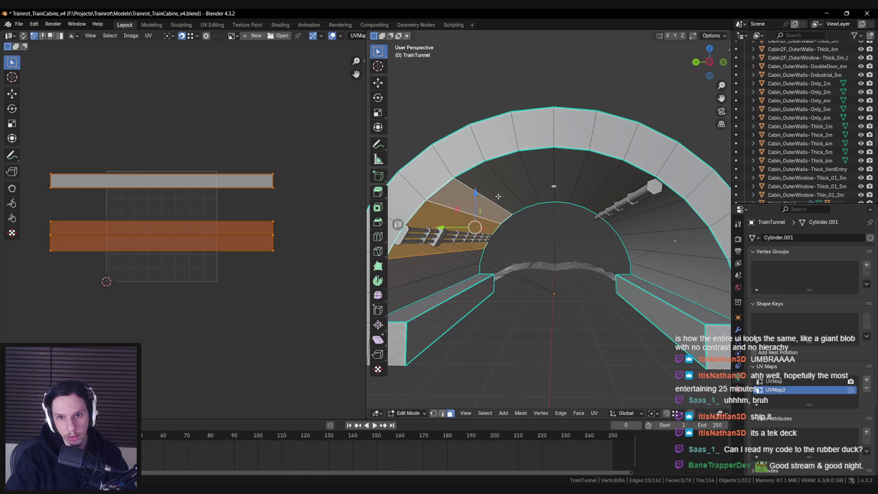
shift+click(491, 196)
shift+click(509, 192)
scroll(250, 257, down, 5)
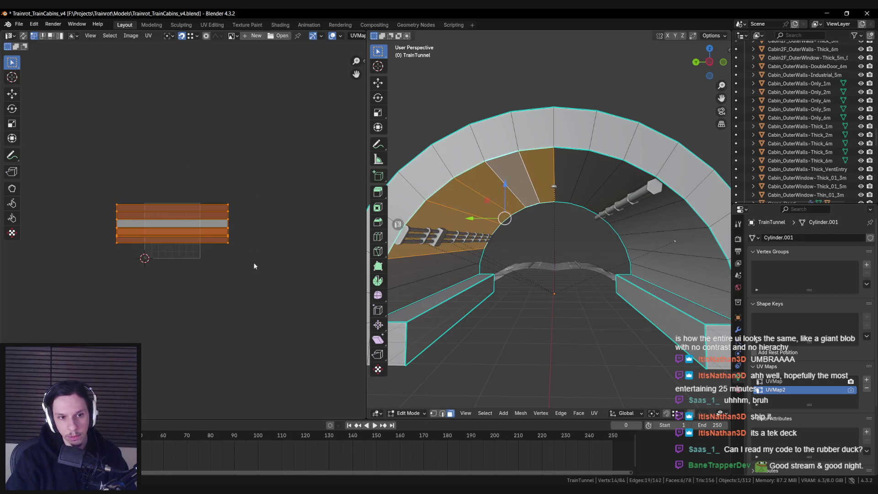
key(alt+a)
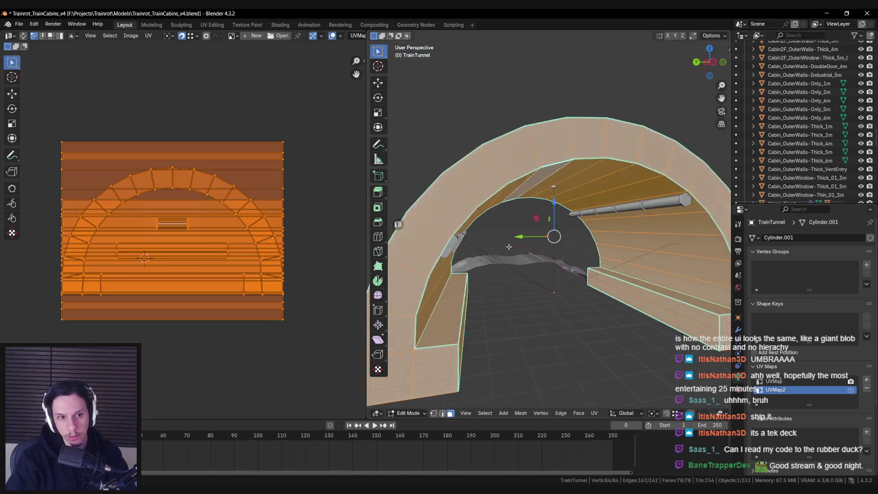
click(659, 286)
shift+click(658, 272)
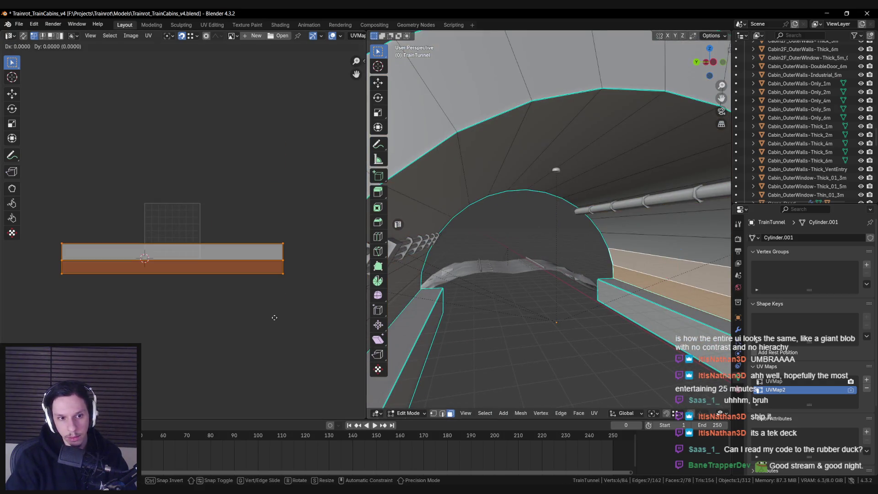
shift+click(413, 279)
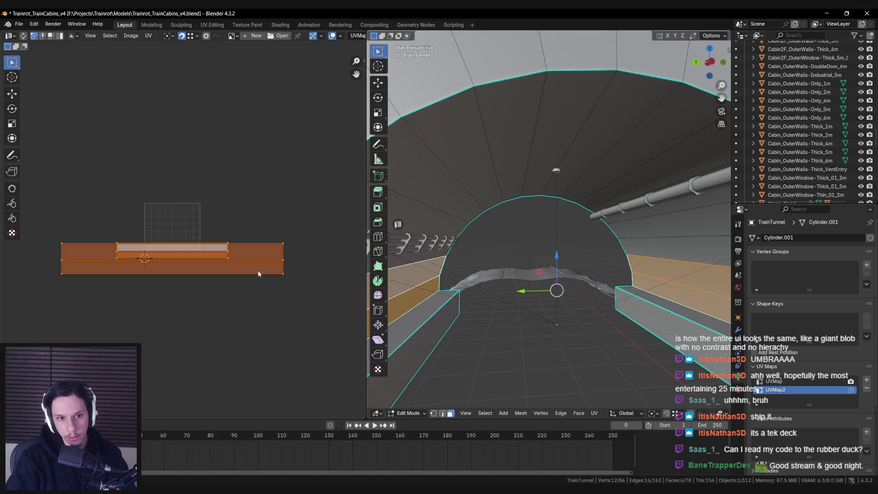
Step: Scale the wall faces' UVs down and move them up along Y
key(alt+a)
key(3)
key(a)
key(s)
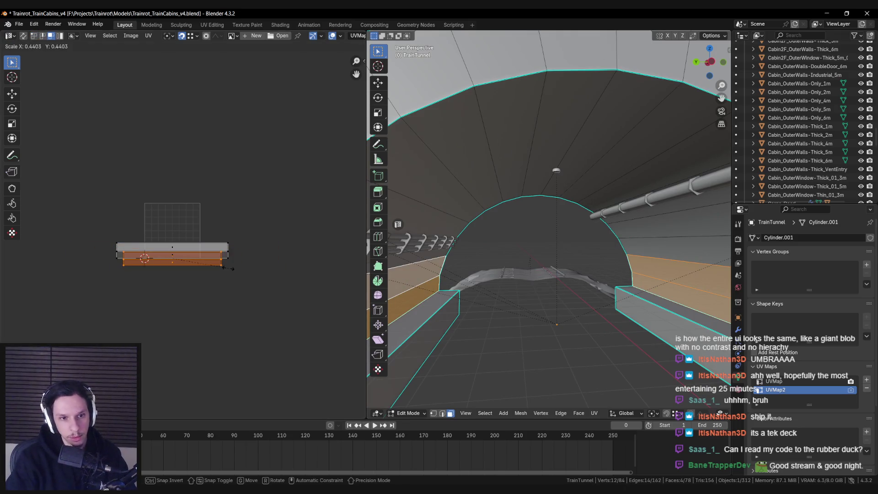
click(234, 269)
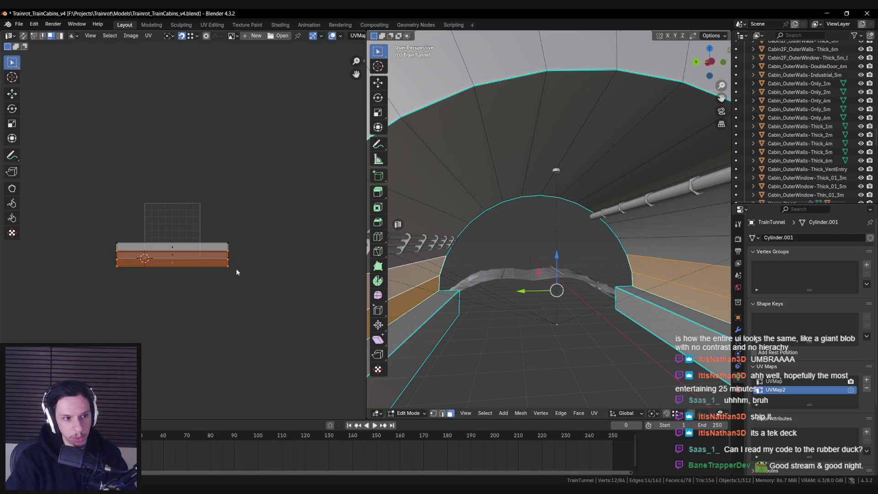
scroll(242, 276, up, 2)
key(g)
key(y)
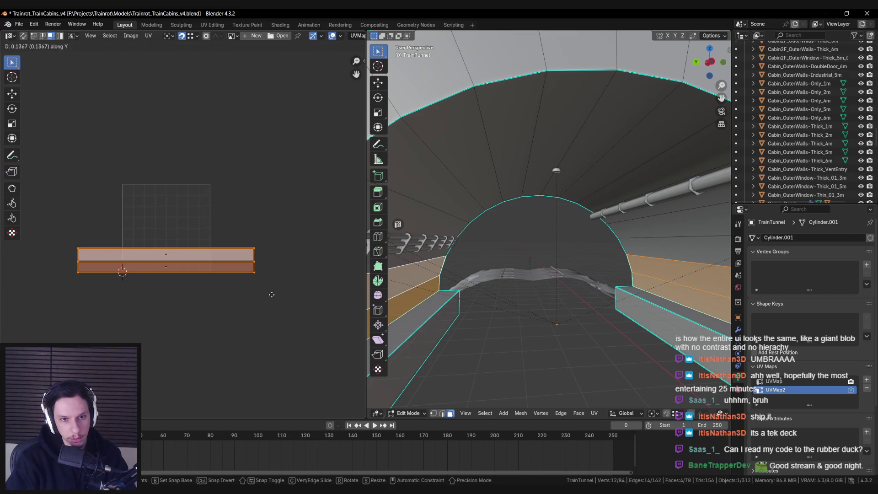
click(272, 294)
Step: Shrink and raise the UV strip of the right wall faces running up the arch
drag(577, 302, 595, 275)
click(668, 256)
shift+click(677, 229)
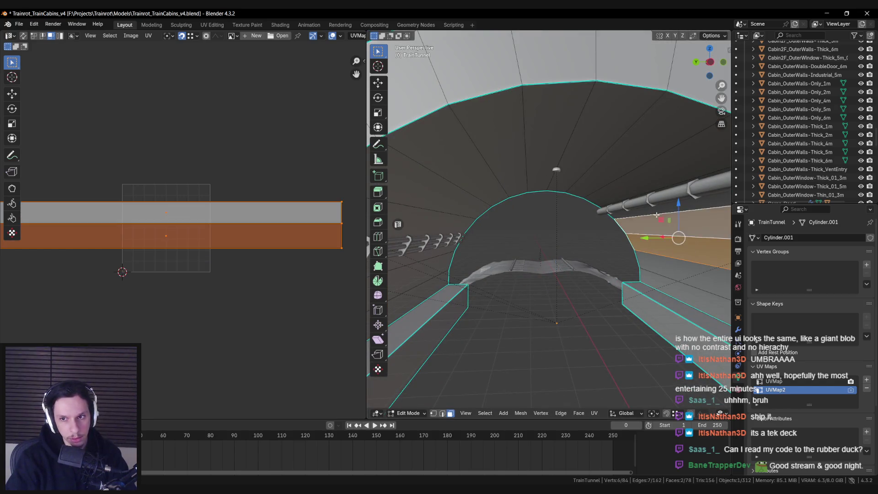
shift+click(686, 165)
shift+click(659, 128)
shift+click(609, 128)
key(s)
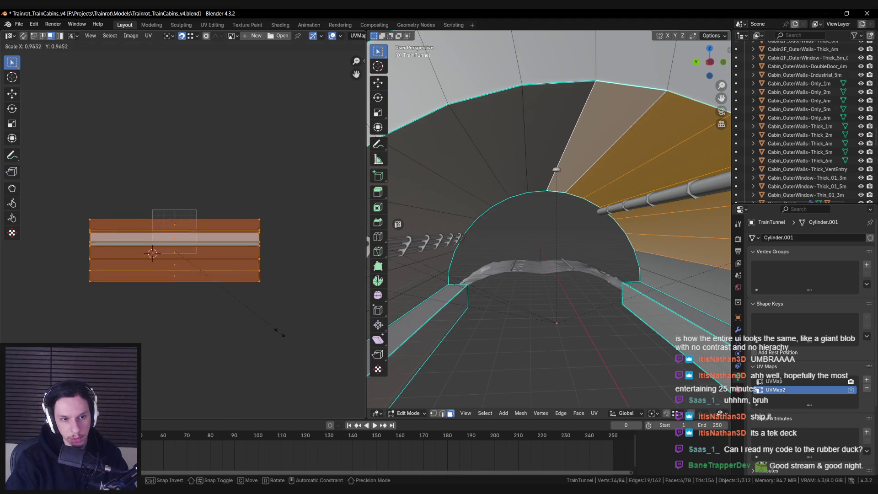
click(178, 264)
key(g)
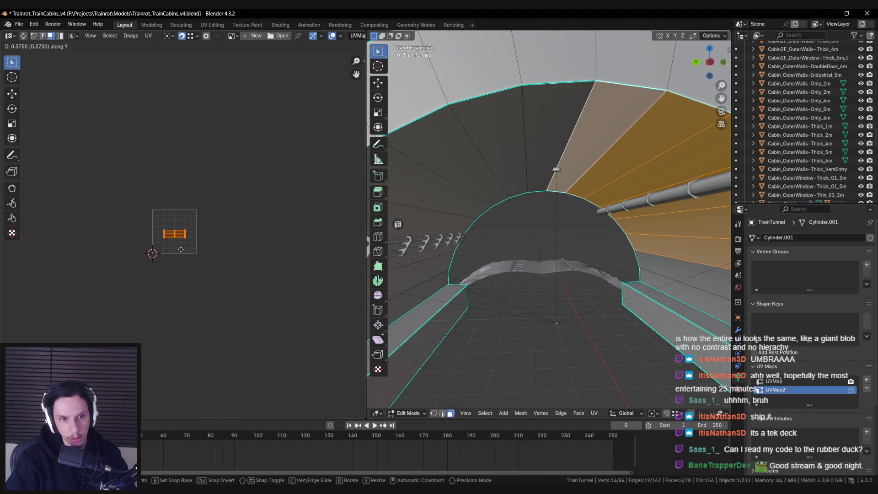
click(192, 242)
key(s)
click(212, 268)
Step: Scale the upper-left arch faces' UVs to about 0.76
click(538, 165)
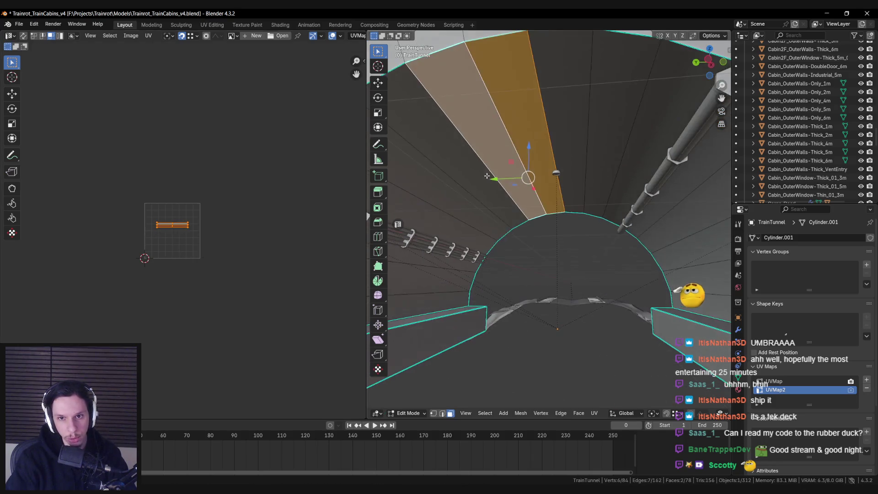
shift+click(470, 209)
shift+click(458, 253)
key(s)
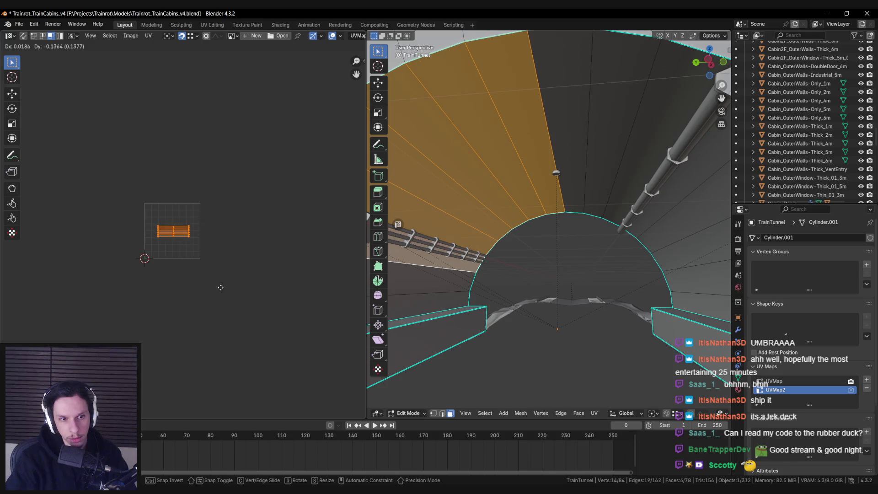
click(208, 273)
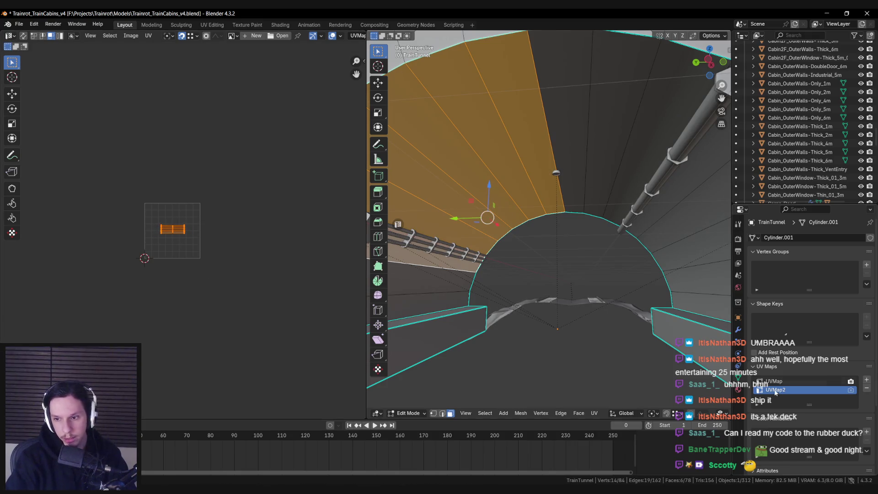
scroll(489, 303, down, 5)
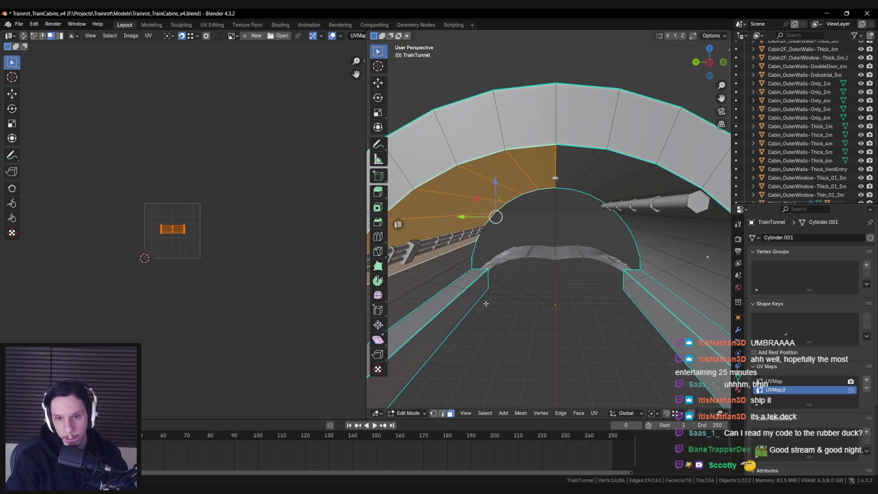
click(449, 302)
scroll(450, 316, down, 1)
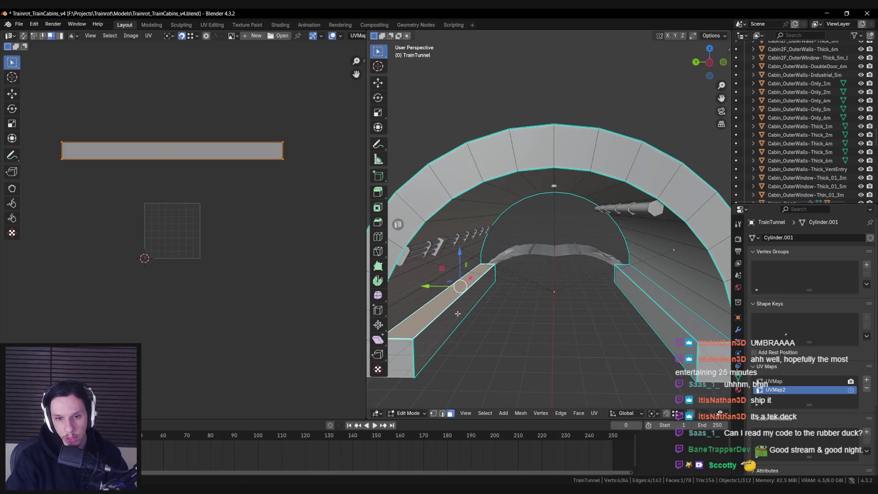
Step: Scale the side face's UV strip vertically, lower it slightly, and widen it horizontally
click(458, 314)
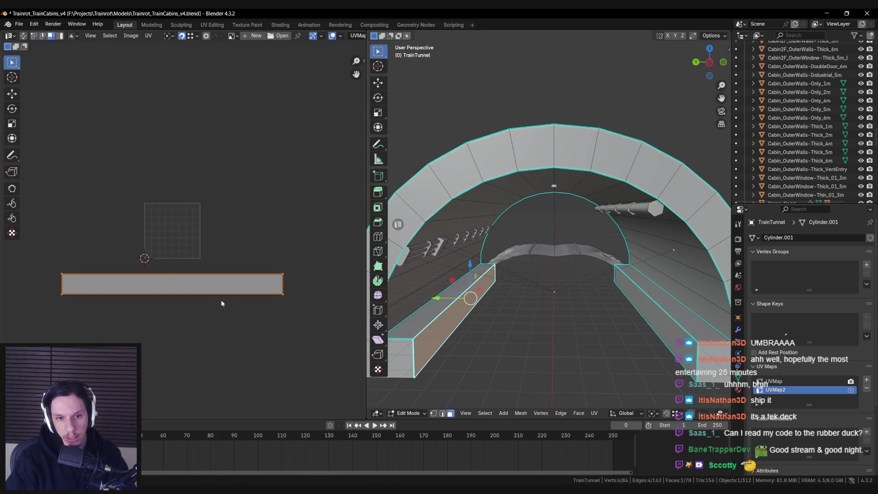
key(s)
key(y)
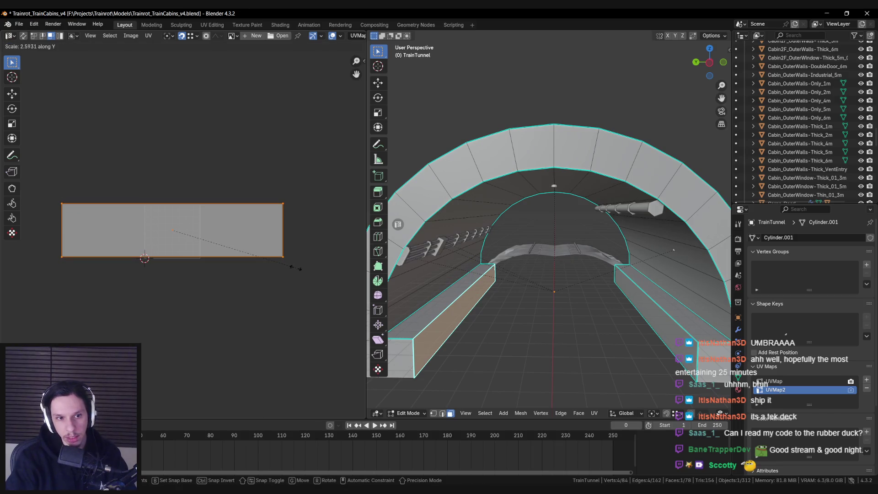
key(y)
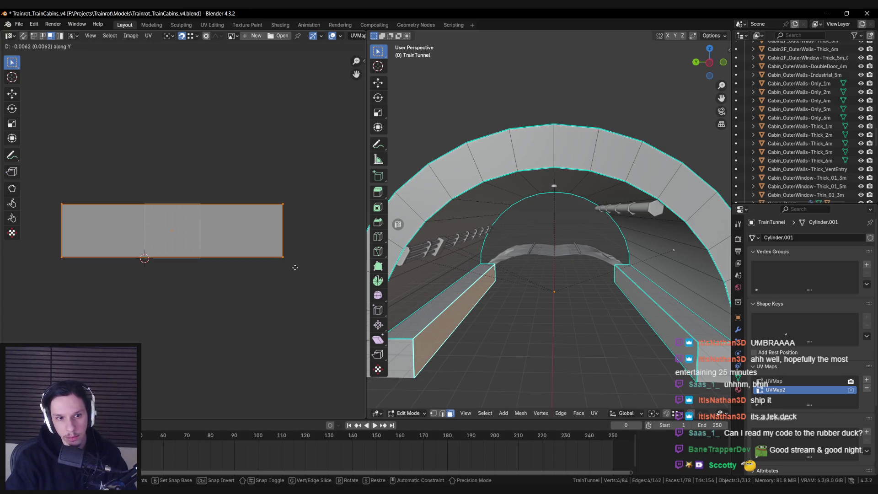
click(300, 270)
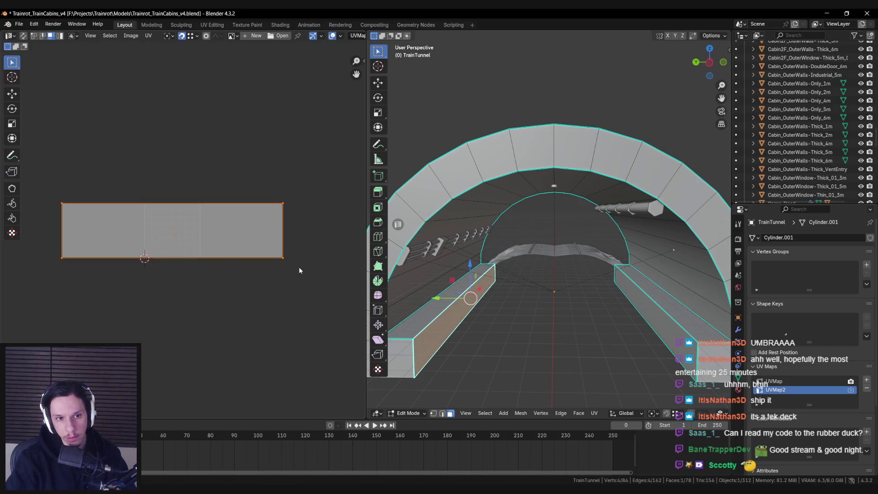
key(s)
key(x)
click(144, 278)
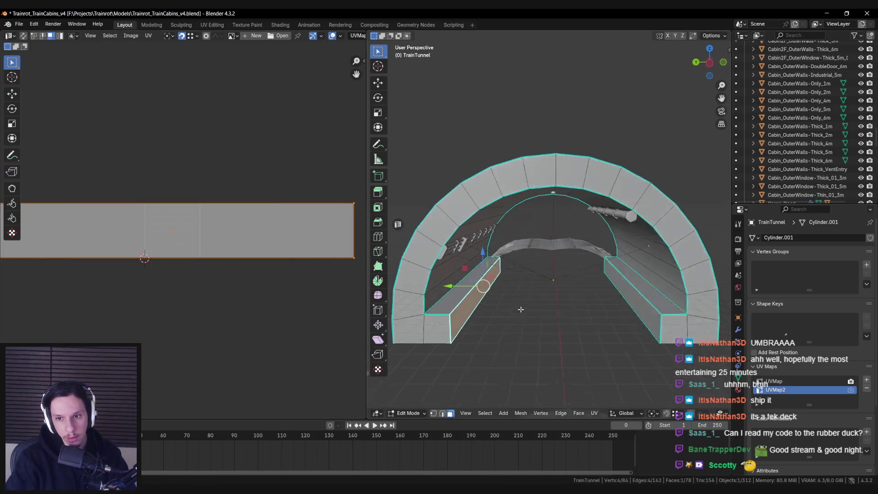
Step: Select both bench faces, move their UV strip vertically, and enlarge it
scroll(518, 310, up, 2)
click(658, 315)
shift+click(430, 316)
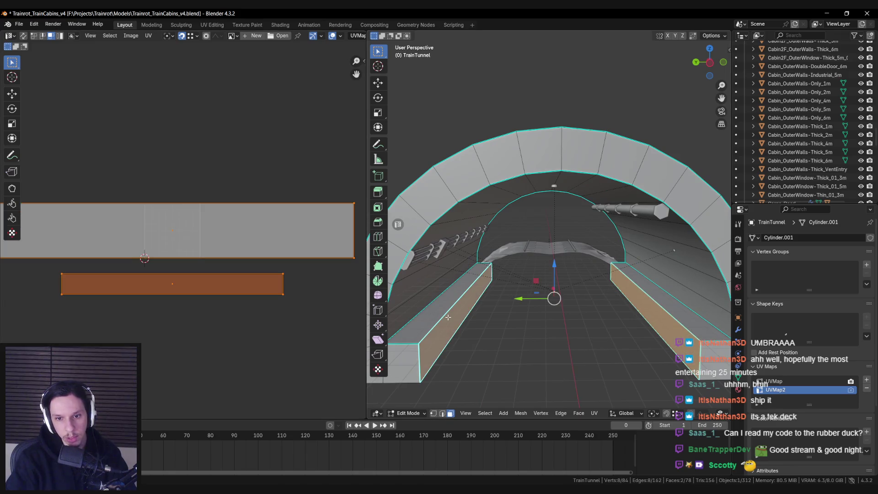
click(174, 284)
key(g)
key(y)
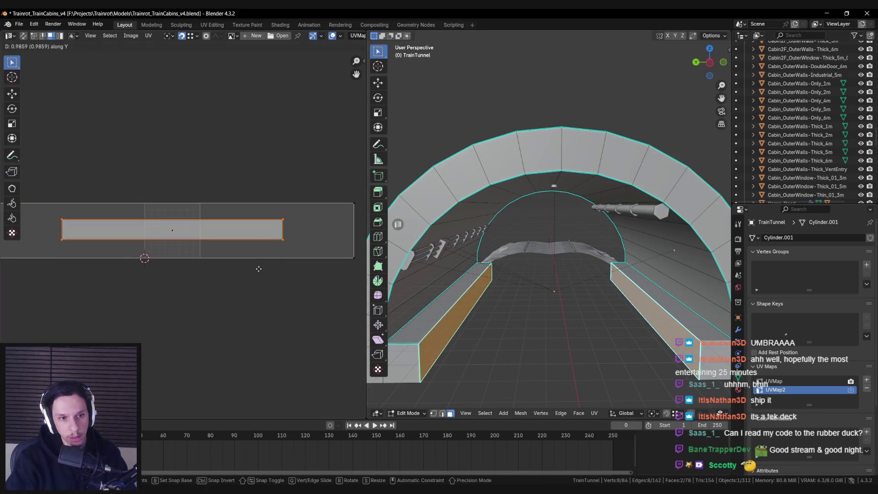
click(258, 270)
key(s)
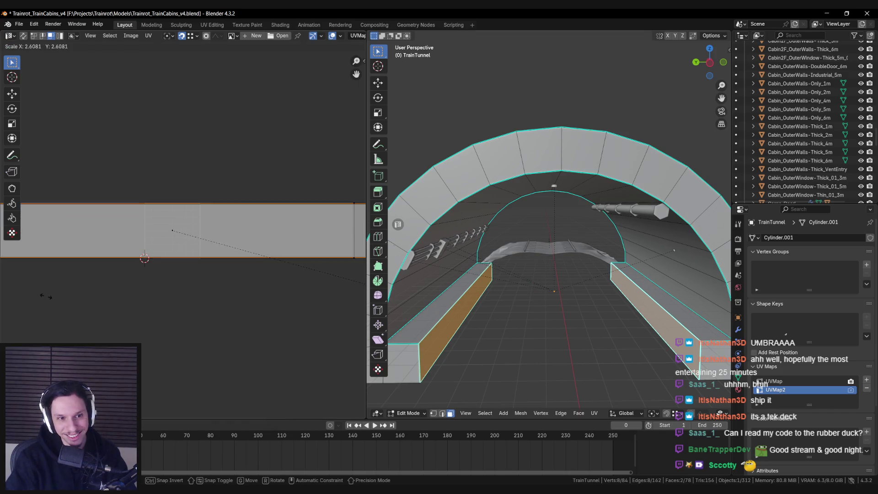
click(50, 297)
Step: Narrow the bench UV strip horizontally
scroll(190, 300, down, 6)
scroll(219, 256, up, 2)
scroll(225, 237, down, 1)
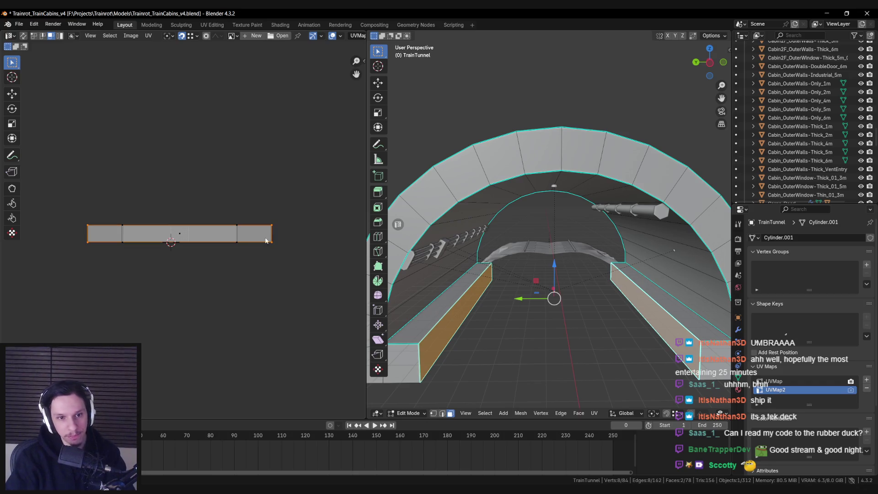
key(s)
key(x)
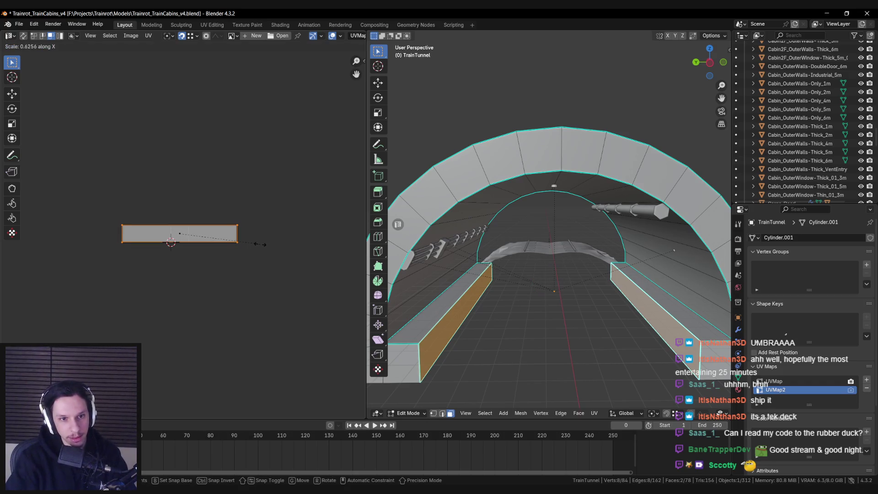
click(262, 244)
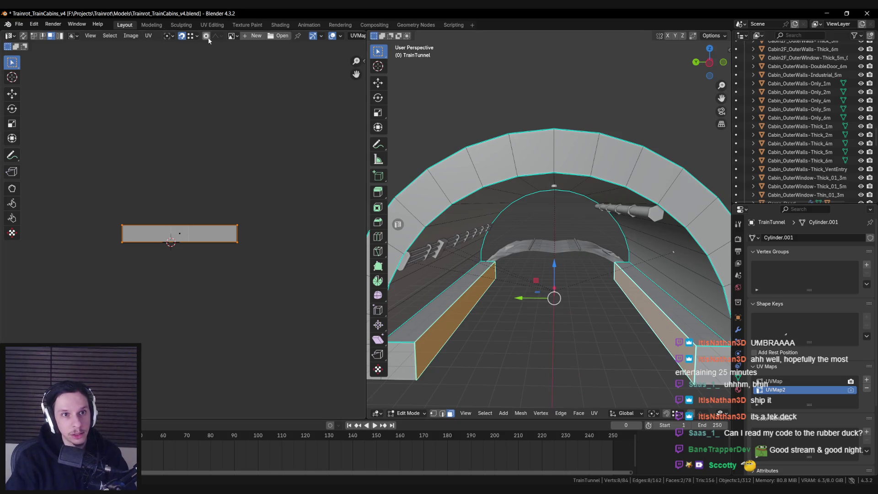
Step: Select the top faces of both benches
click(169, 36)
drag(498, 258, 462, 277)
click(460, 279)
drag(405, 264, 503, 281)
shift+click(634, 291)
Step: Move the bench-top UV island onto the other bench island and raise it vertically
key(g)
click(190, 198)
key(g)
key(y)
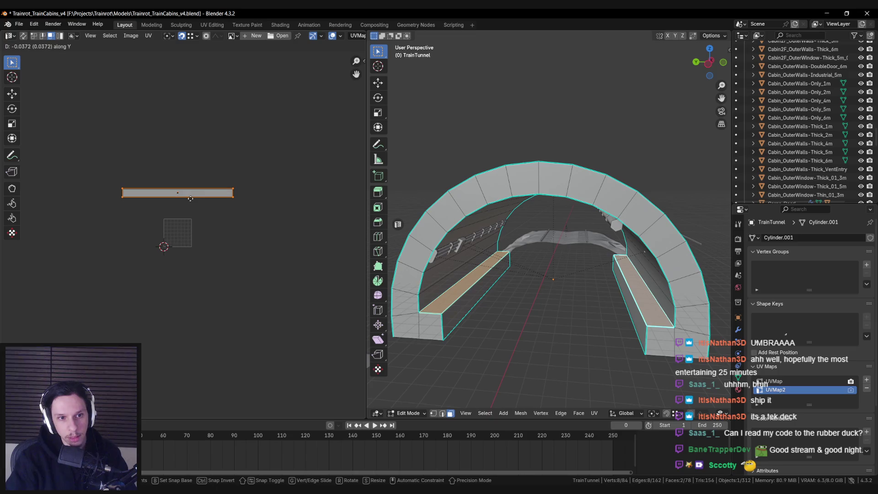
scroll(289, 263, up, 3)
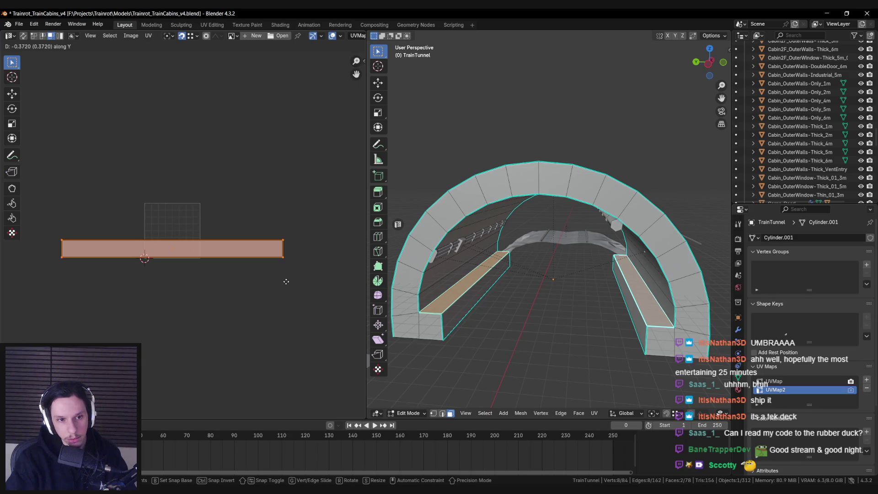
click(285, 282)
key(r)
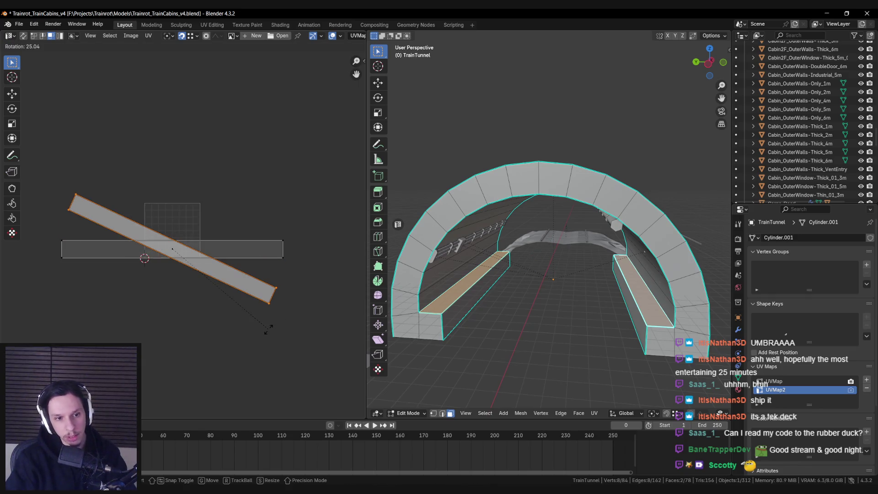
key(Escape)
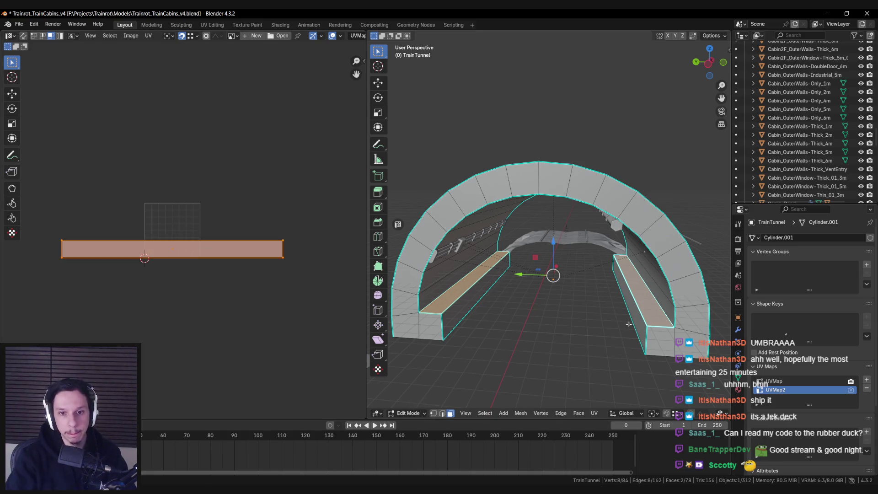
Step: Return to Object Mode, save the file and export TrainTunnel from the Unreal sidebar panel
key(Tab)
mouse_move(636, 315)
mouse_down()
mouse_move(555, 298)
mouse_move(591, 312)
mouse_move(530, 299)
mouse_move(502, 315)
mouse_up()
key(ctrl+s)
key(n)
click(672, 386)
key(n)
key(ctrl+s)
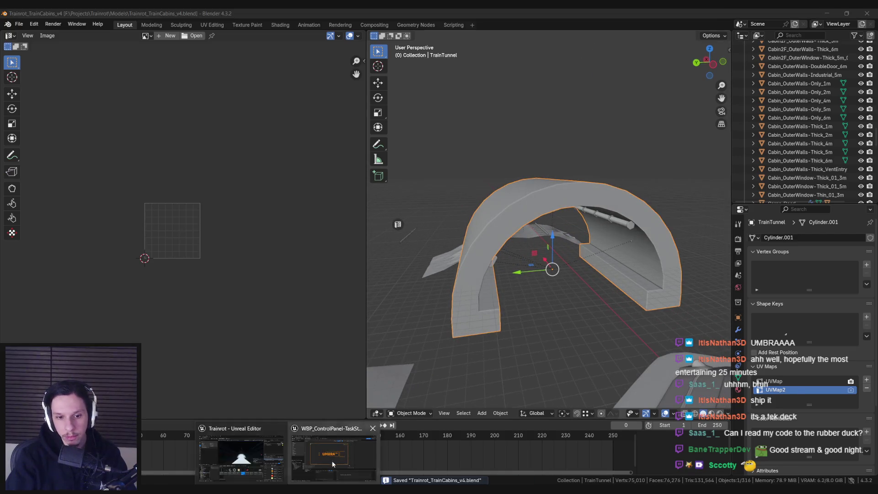
Step: Close the widget editor and reimport the S_TrainTunnel asset
click(326, 465)
click(871, 12)
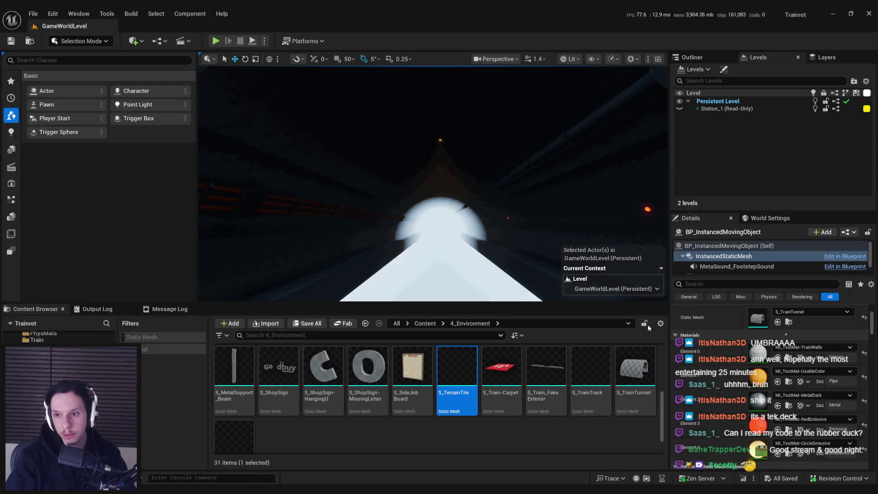
click(789, 323)
right_click(635, 376)
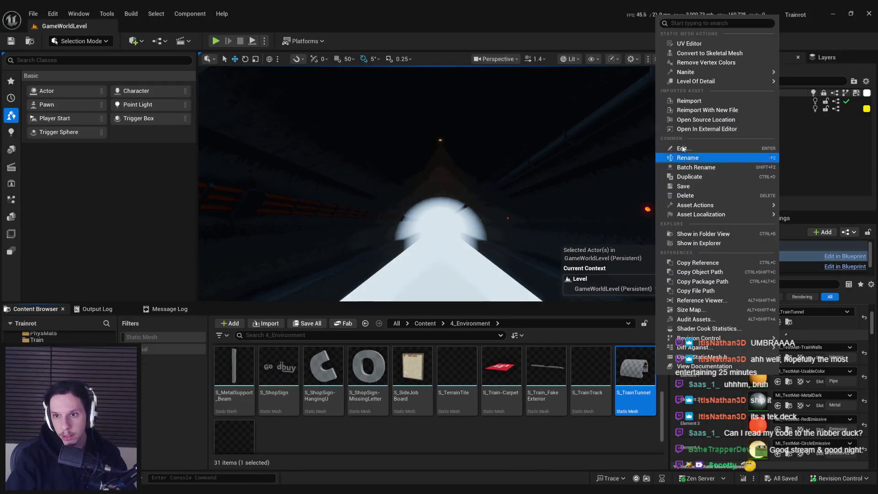
click(686, 100)
Step: Inspect the tunnel in Unlit, then Lit view mode, and return to Blender
mouse_move(500, 196)
mouse_down()
mouse_move(457, 183)
mouse_move(572, 65)
mouse_up()
click(571, 64)
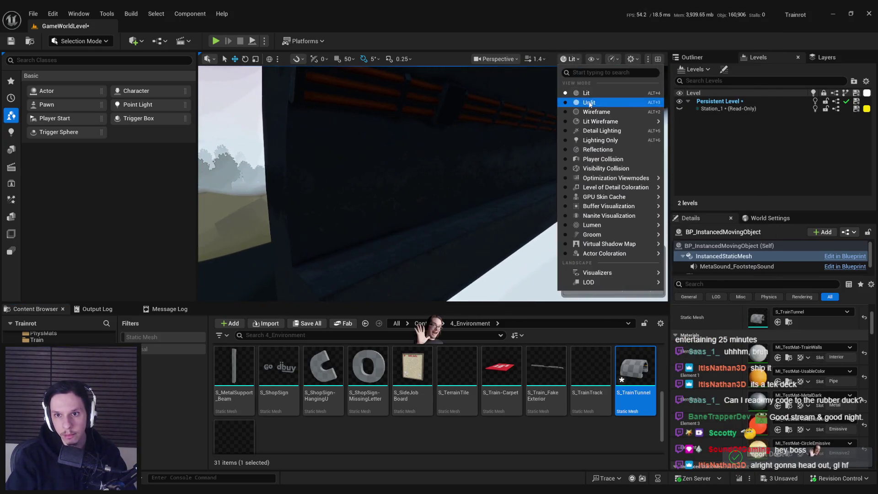
click(577, 103)
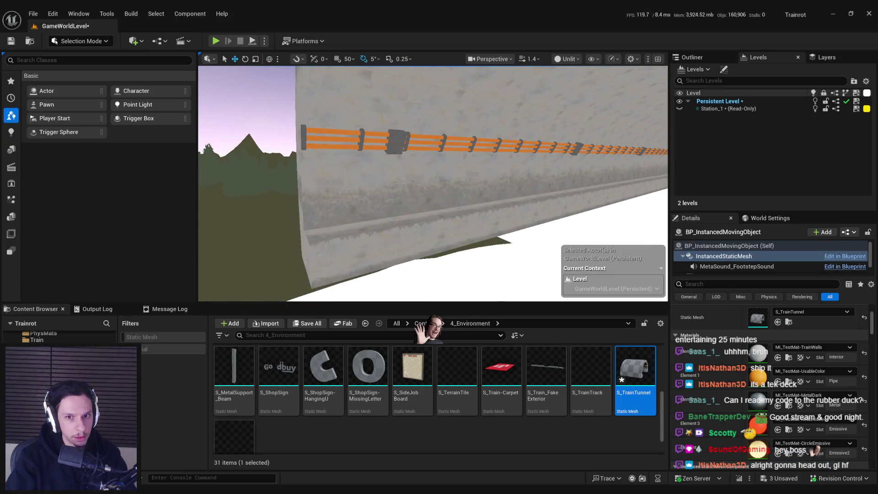
mouse_move(433, 183)
mouse_down()
mouse_move(563, 175)
mouse_move(510, 176)
mouse_move(551, 176)
mouse_move(551, 167)
mouse_up()
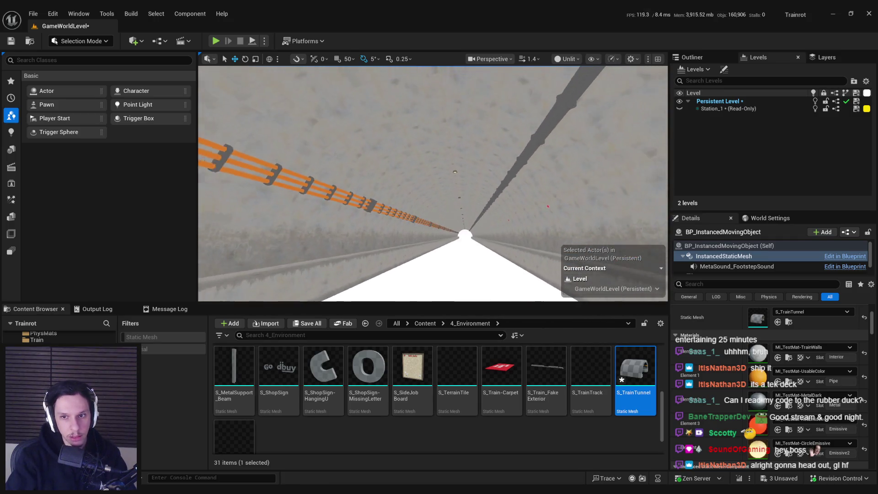
click(576, 60)
click(580, 93)
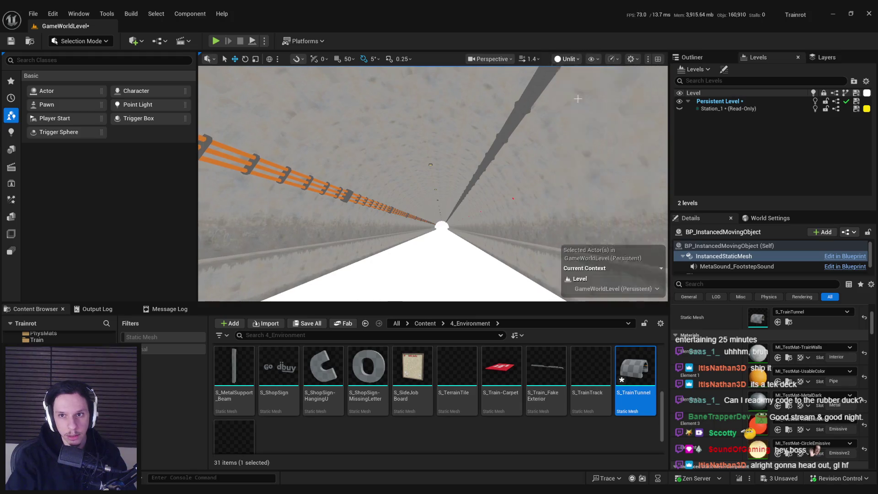
drag(524, 176, 525, 200)
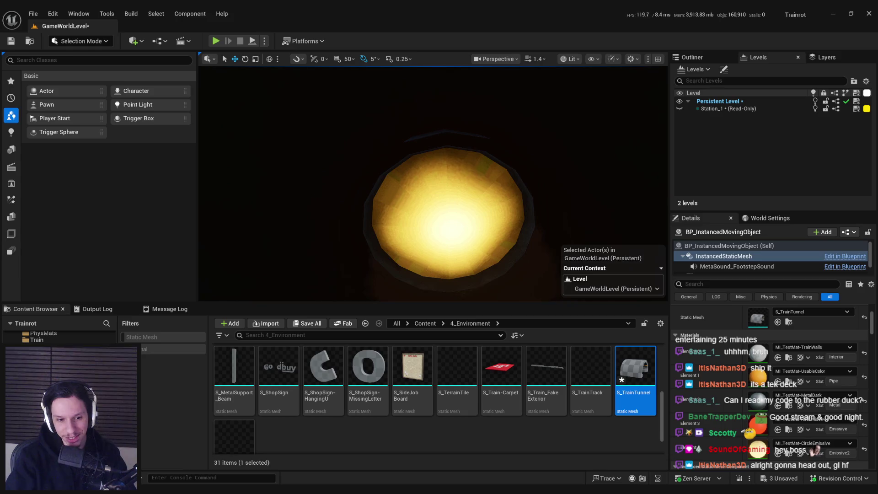
key(alt+Tab)
click(729, 70)
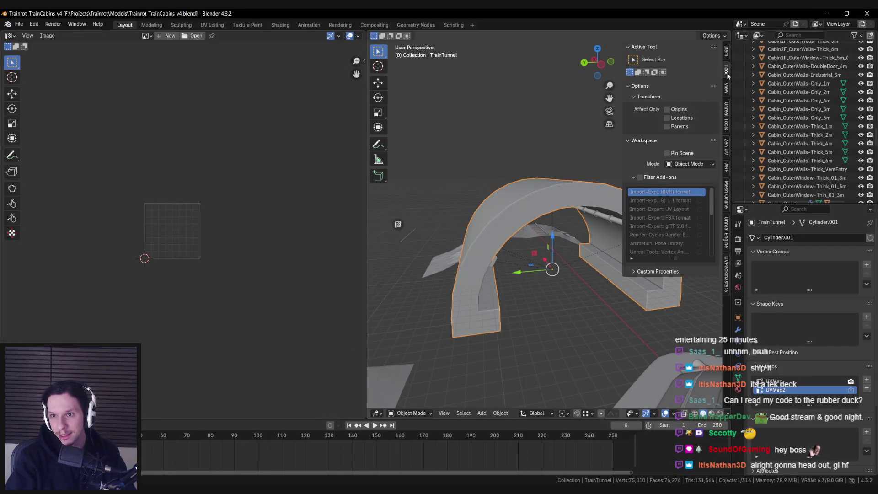
Step: Browse the sidebar's View and Tool tabs, ending on Tool
click(727, 87)
click(728, 73)
click(726, 54)
click(727, 71)
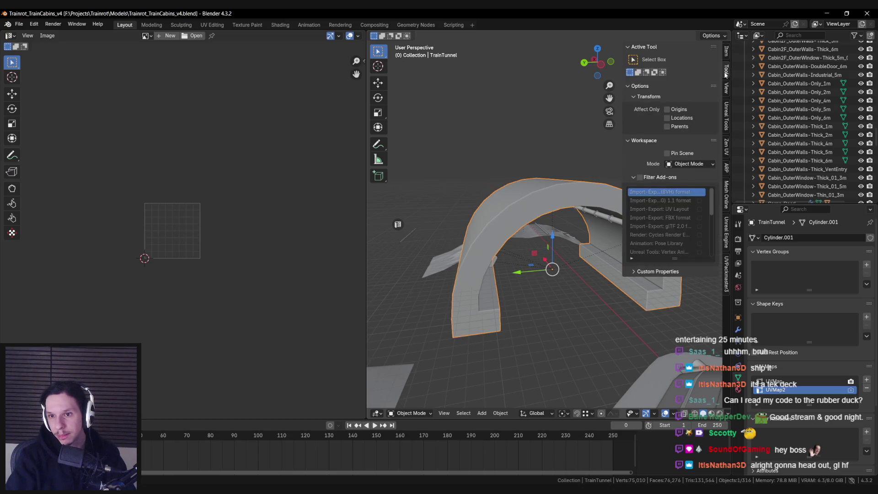
Step: Enter Edit Mode on TrainTunnel, zoom in, then switch back to Unreal
key(Tab)
scroll(532, 210, up, 8)
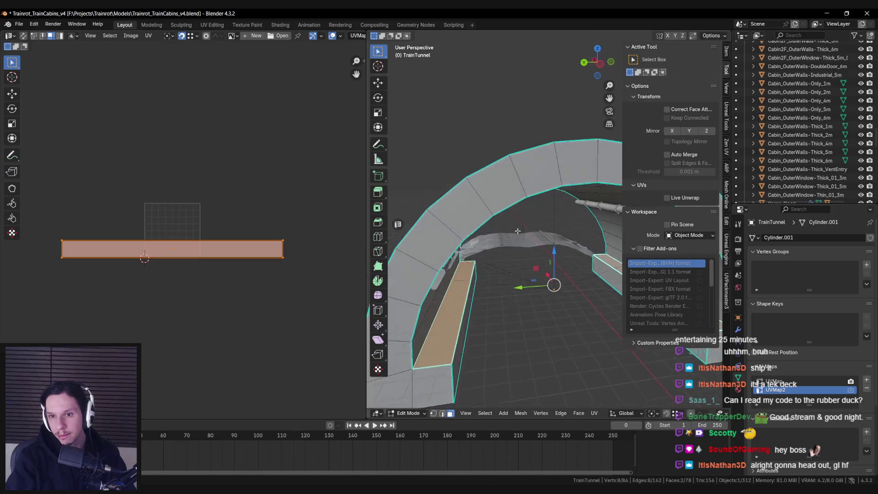
key(alt+Tab)
scroll(432, 183, down, 3)
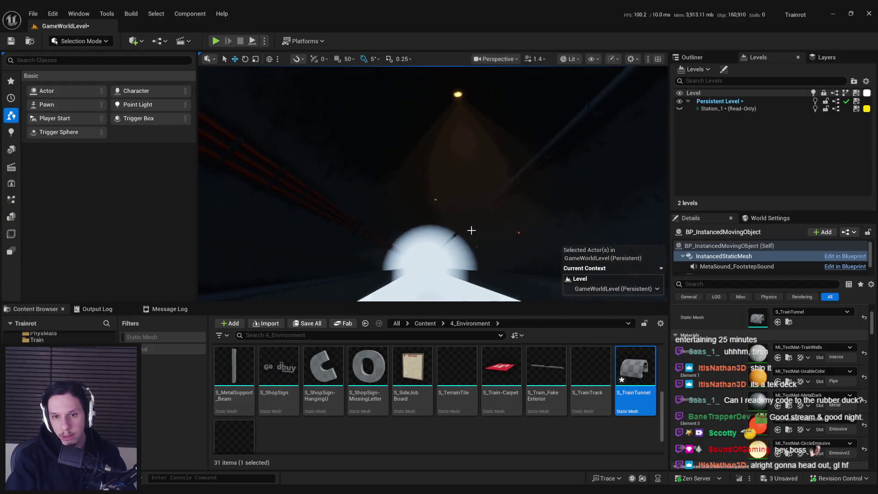
Step: Reload the updated tunnel mesh and save the level
click(457, 347)
key(ctrl+s)
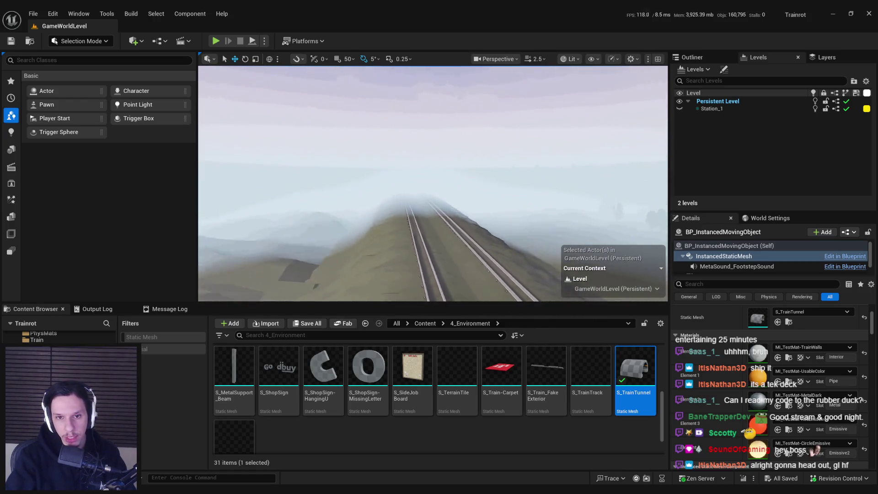
scroll(432, 183, up, 1)
scroll(434, 117, down, 2)
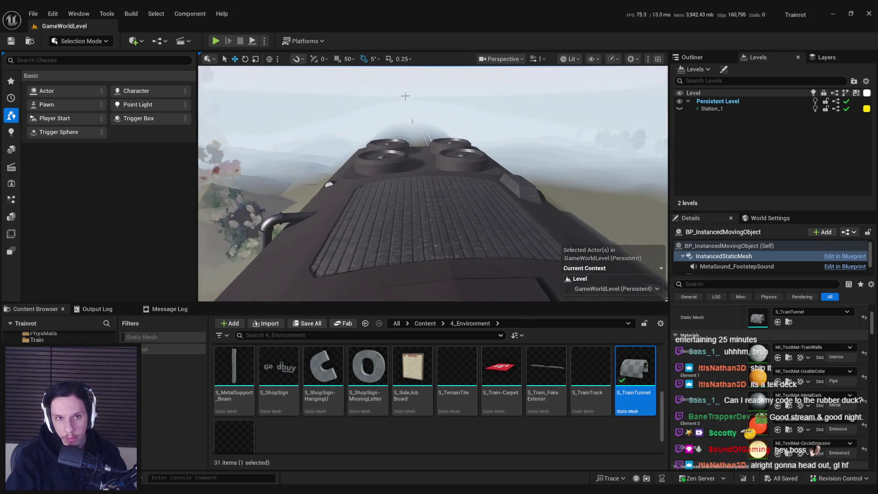
Step: Play the level fullscreen, toggling the crank lamp through the tunnel, then stop
click(220, 43)
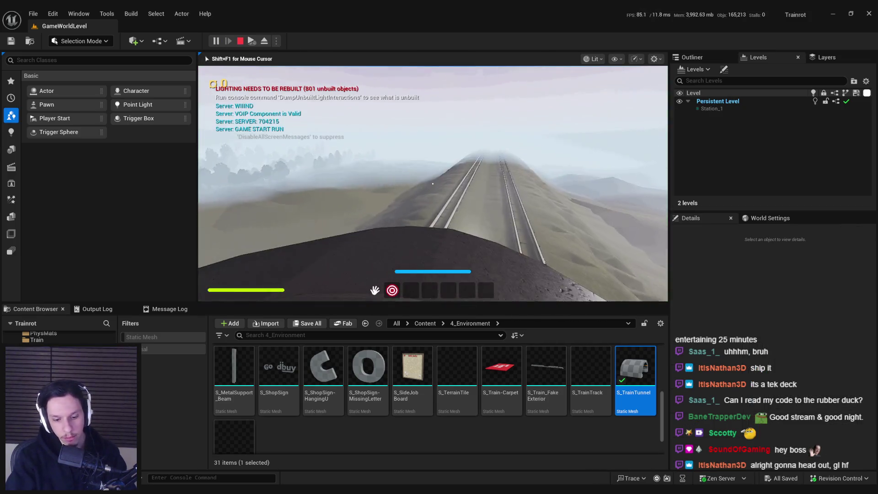
key(F11)
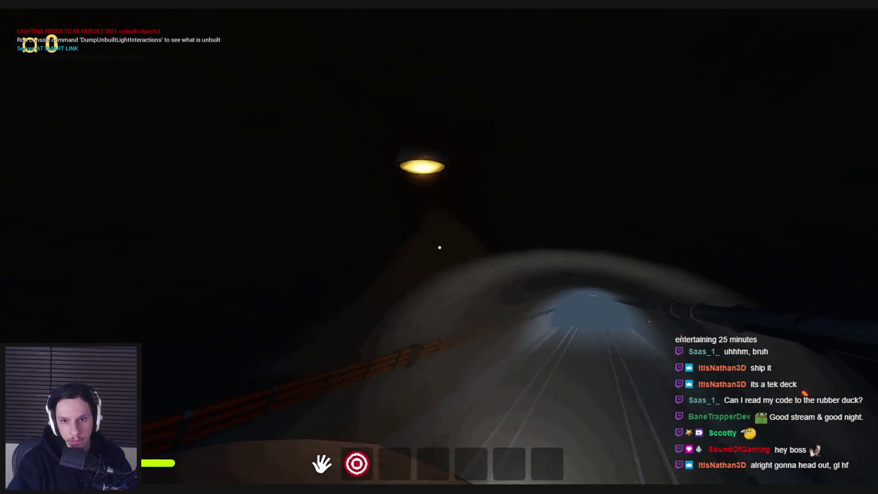
key(2)
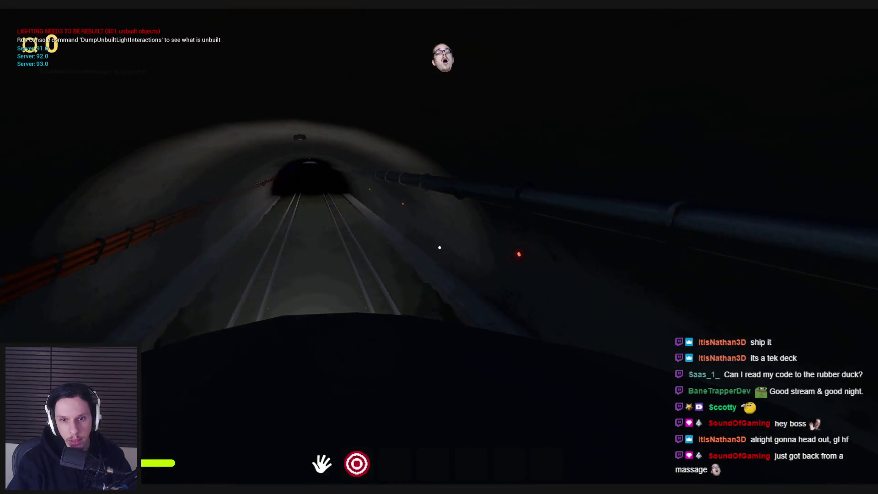
key(1)
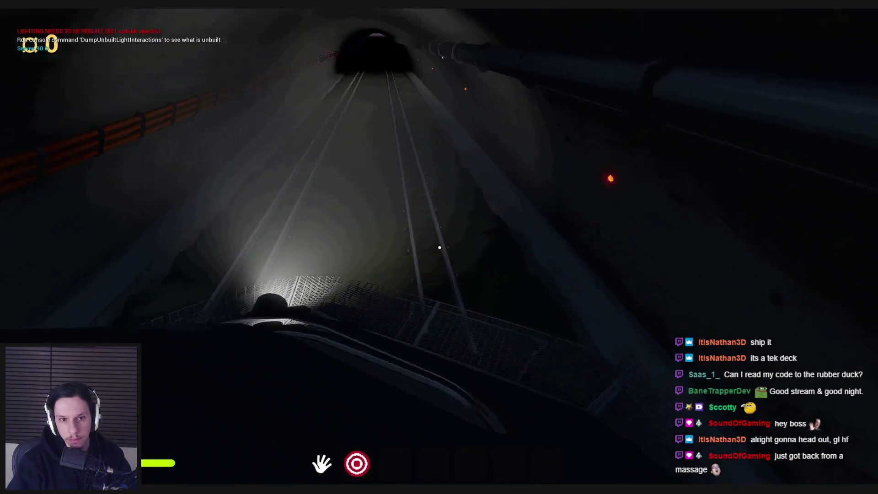
key(1)
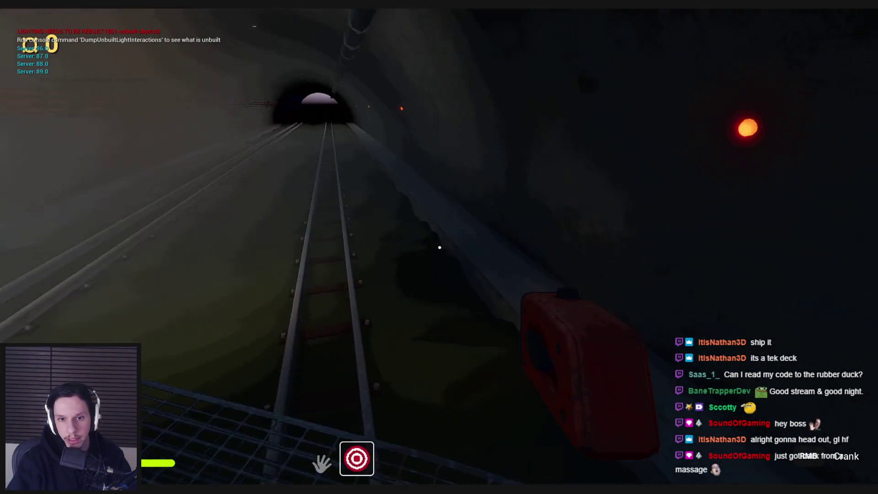
key(1)
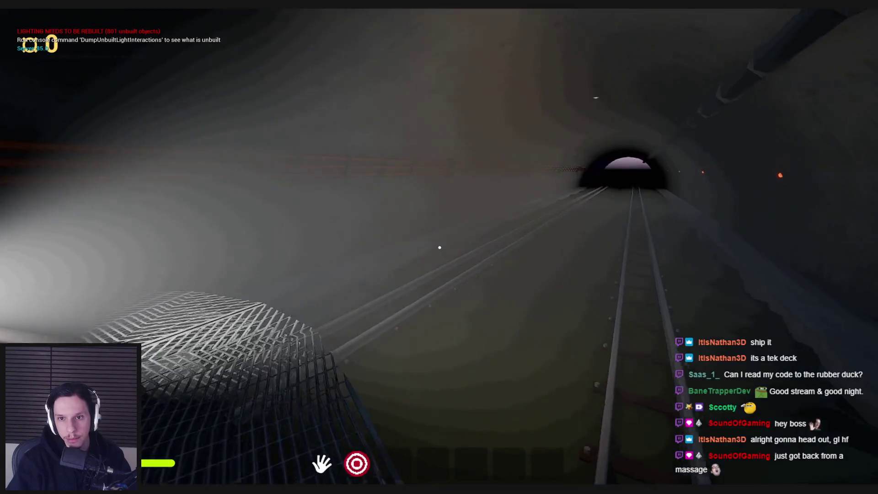
key(1)
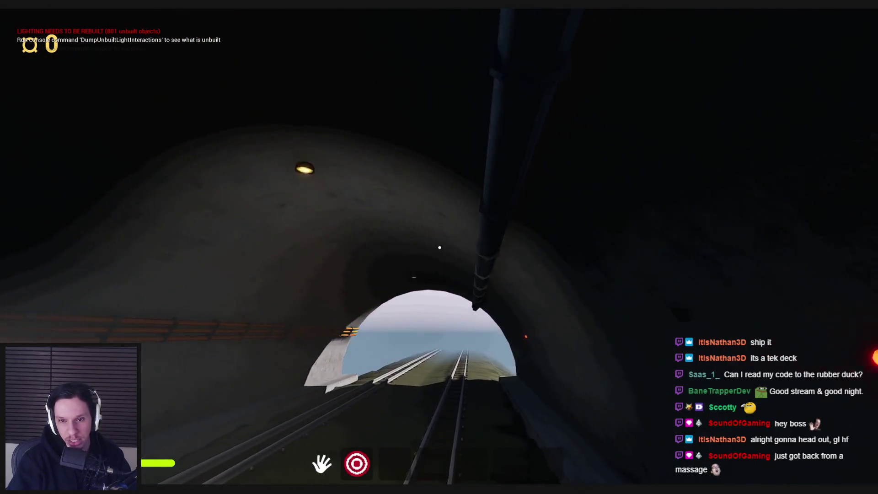
key(Escape)
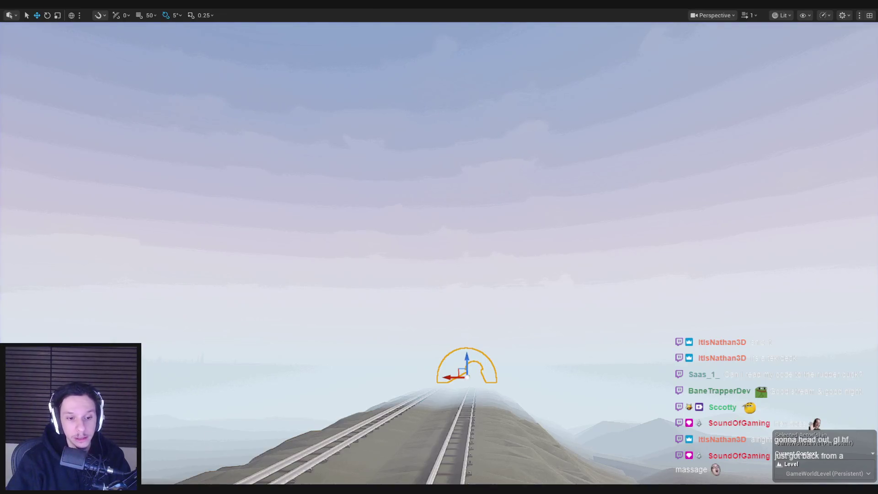
Step: In Blender, select the wall strip beneath the pipe and frame it
key(alt+Tab)
scroll(513, 189, up, 4)
click(561, 230)
key(KP_Decimal)
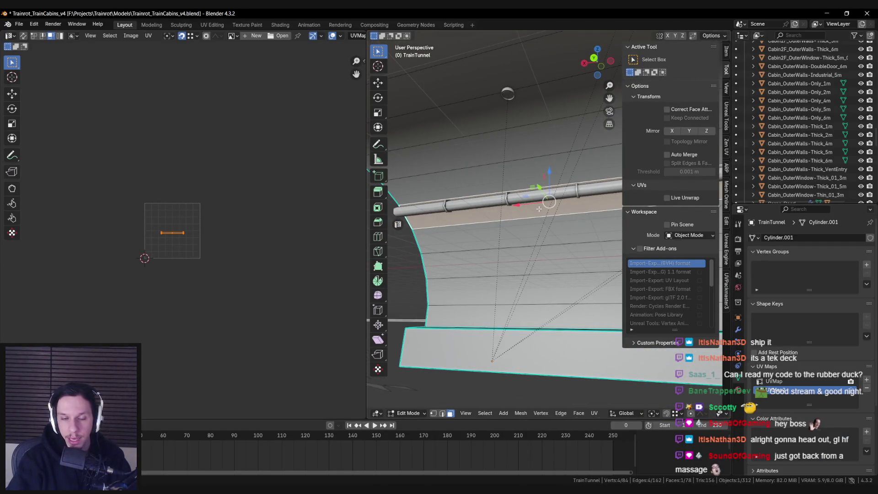
Step: Hide the sidebar and orbit to see the strip along the tunnel's curved arch
key(n)
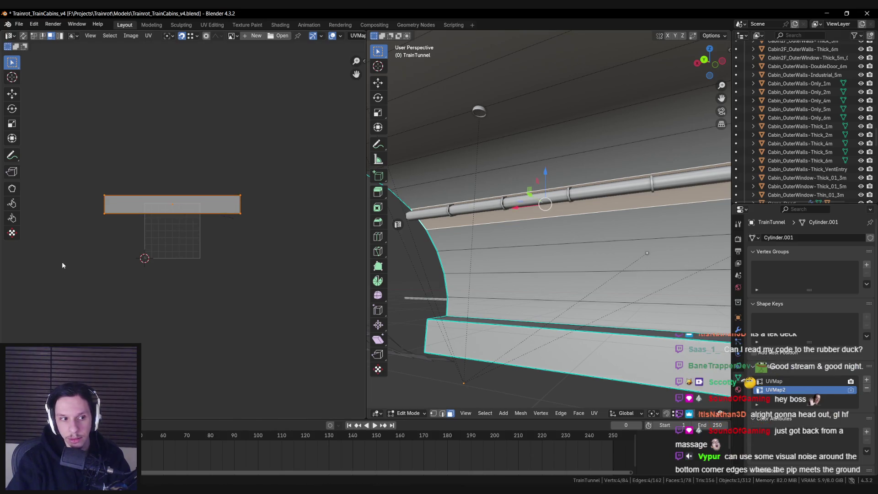
drag(422, 268, 451, 278)
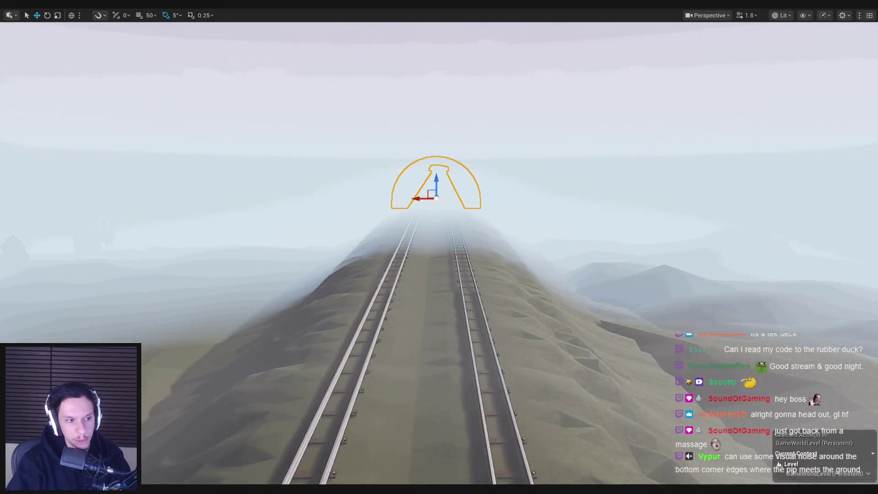
scroll(439, 247, up, 2)
scroll(439, 247, down, 2)
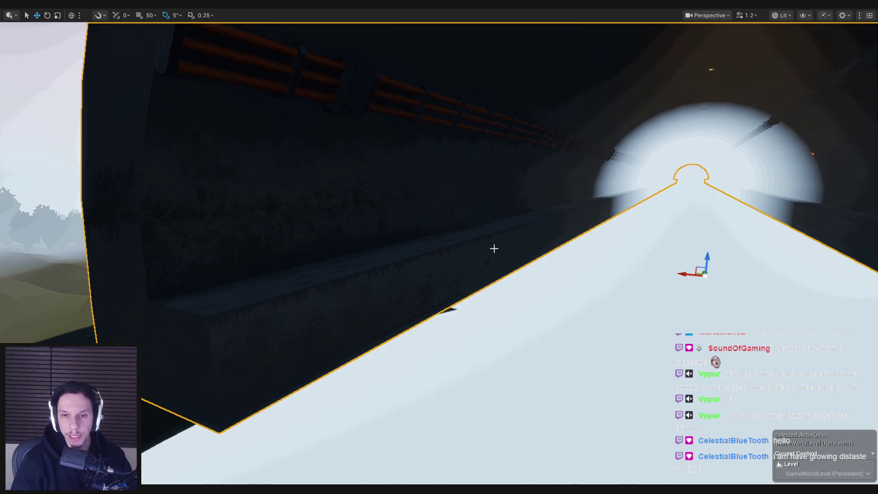
mouse_move(494, 248)
mouse_down()
mouse_move(686, 249)
mouse_move(519, 251)
mouse_up()
scroll(516, 251, up, 2)
drag(313, 331, 286, 332)
scroll(313, 331, up, 1)
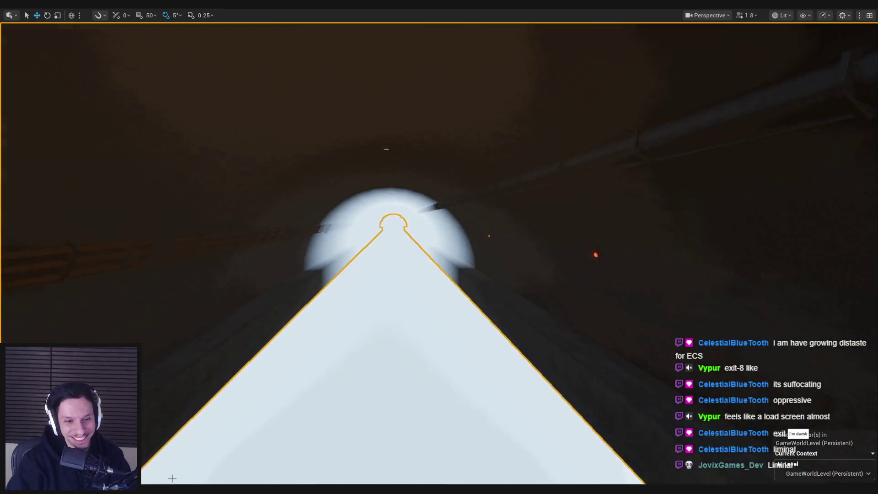
key(alt+Tab)
Step: Return to Object Mode, save Trainrot_TrainCabins_v4.blend, export TrainTunnel via the Unreal Engine tab, then go to Unreal
key(Tab)
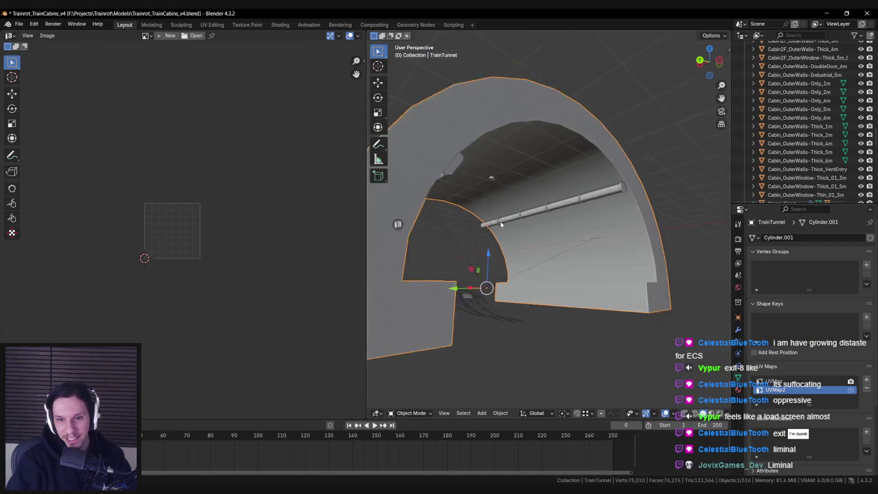
key(ctrl+s)
key(n)
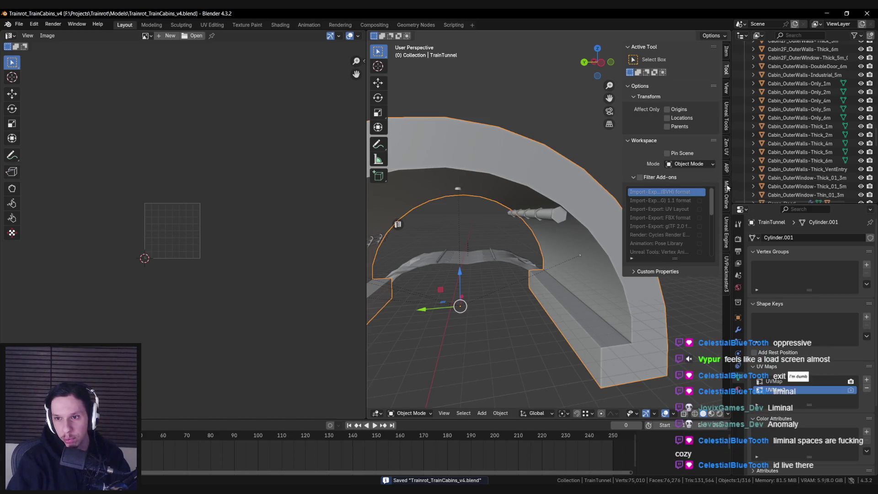
click(729, 233)
scroll(677, 317, down, 10)
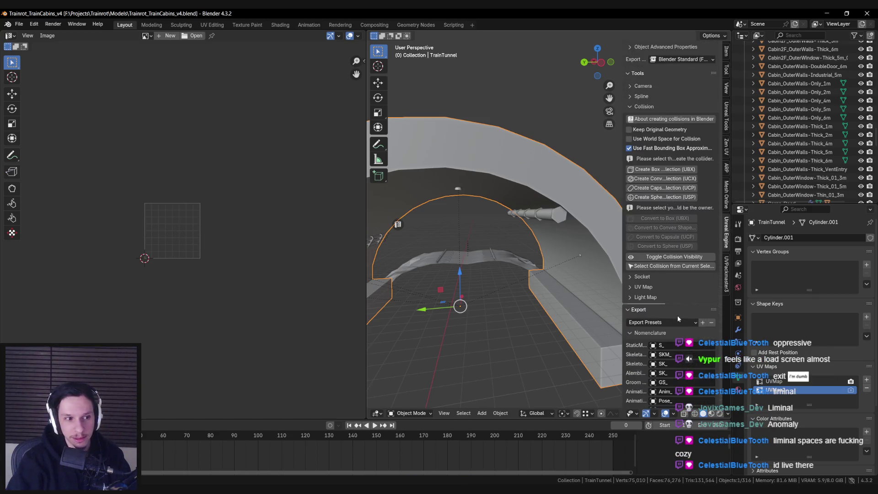
scroll(676, 317, down, 5)
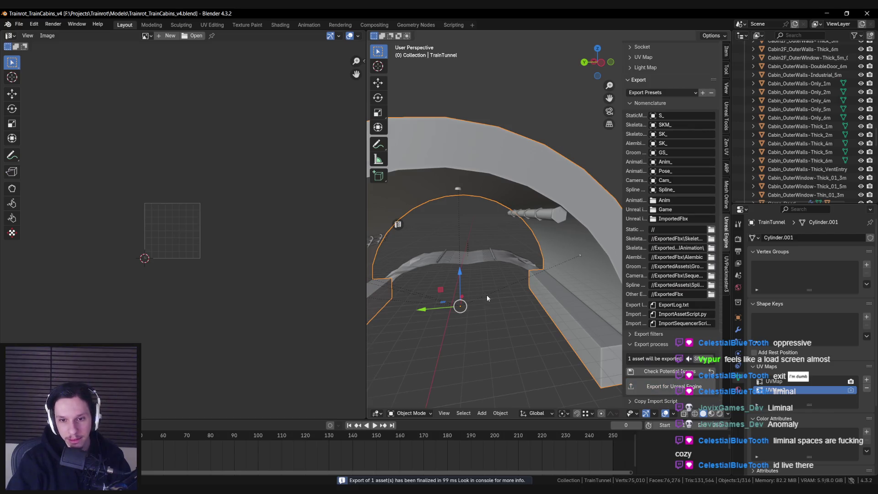
key(n)
key(alt+Tab)
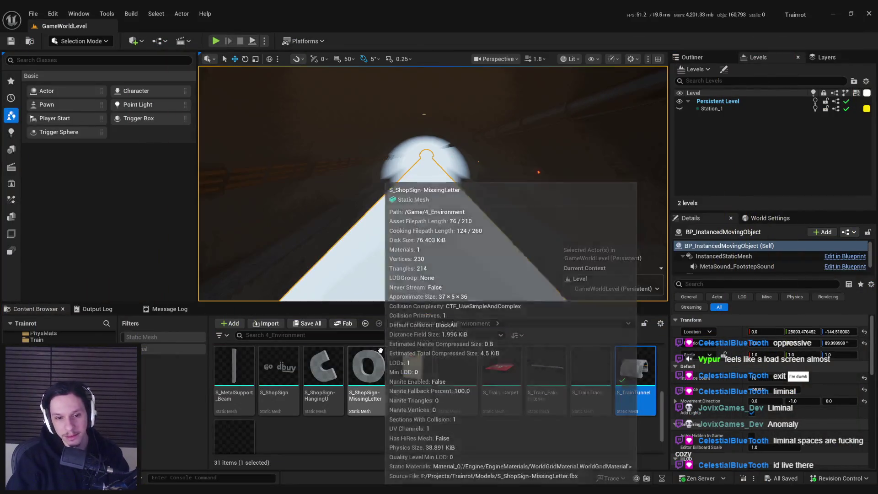
Step: Reimport S_TrainTunnel, view the tunnel interior Unlit, then switch to Blender
right_click(636, 366)
click(666, 213)
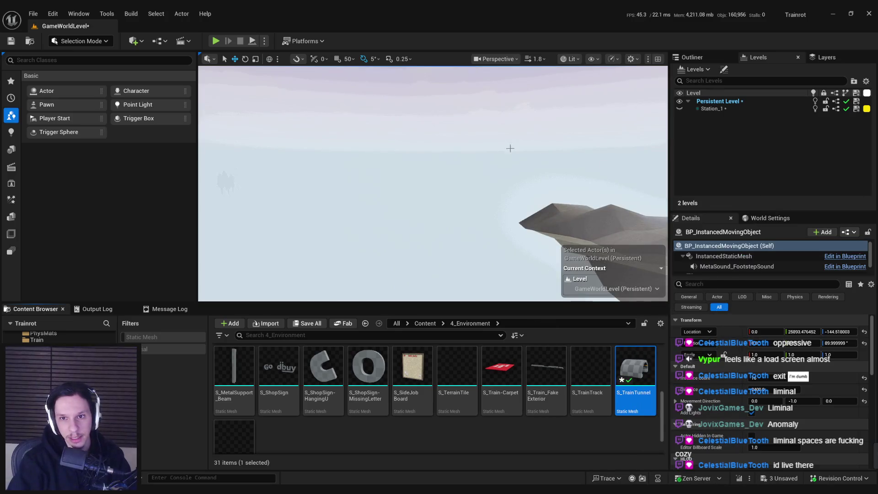
click(569, 58)
click(581, 101)
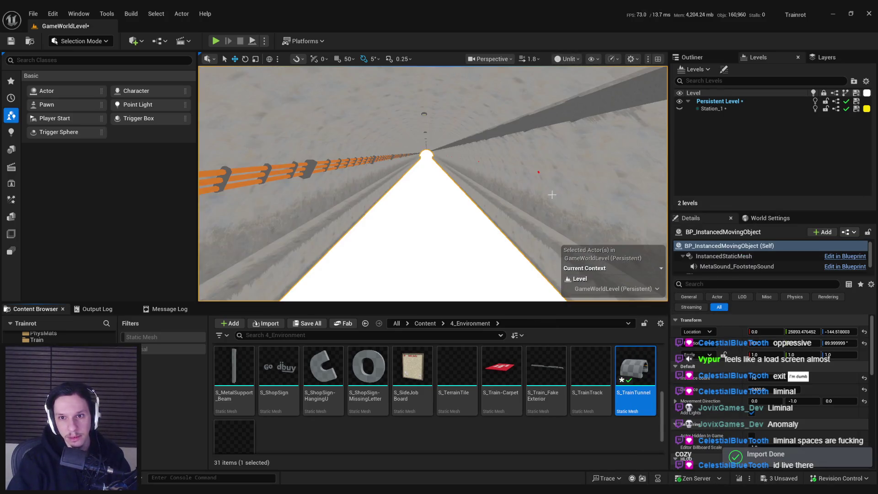
mouse_move(433, 183)
mouse_down()
mouse_move(425, 153)
mouse_move(502, 239)
mouse_move(554, 272)
mouse_move(409, 298)
mouse_up()
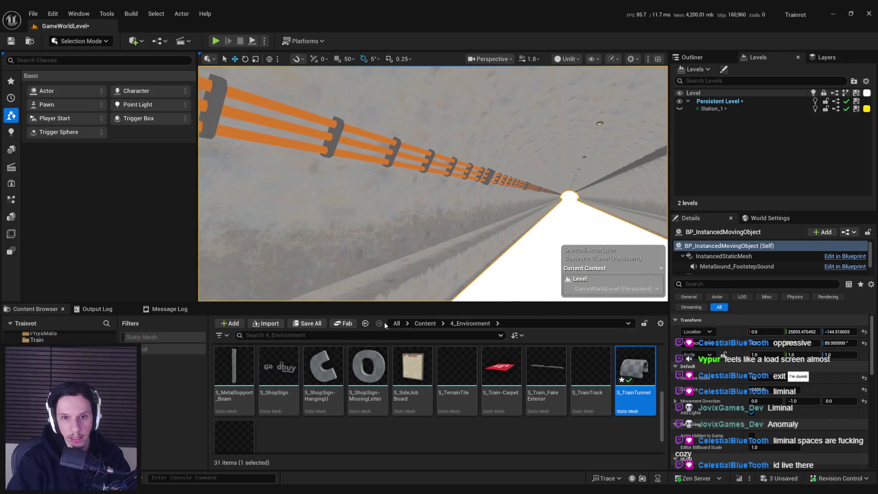
key(alt+Tab)
Step: Enter Edit Mode on the tunnel and select the walkway face
mouse_move(457, 224)
mouse_down()
mouse_move(391, 230)
mouse_move(505, 229)
mouse_move(505, 244)
mouse_up()
key(Tab)
key(a)
click(572, 240)
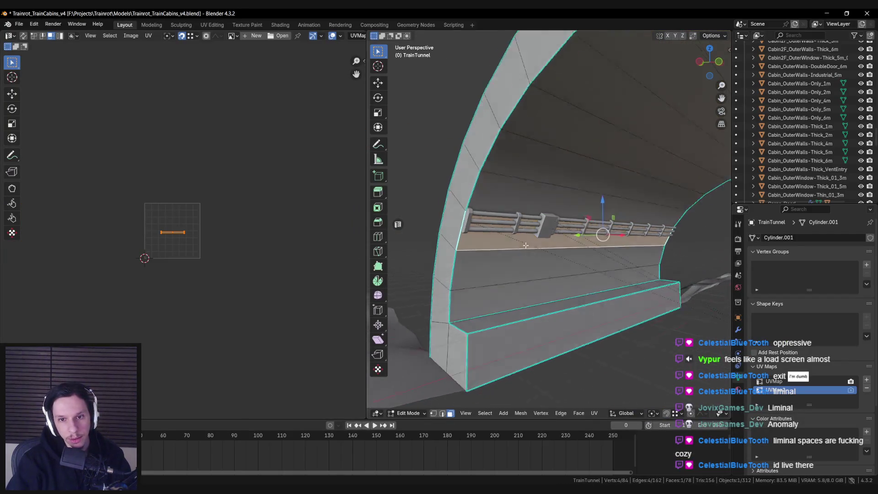
Step: Add the wall face above, enlarge the UVs and move the strip and its bottom edge vertically
shift+click(488, 201)
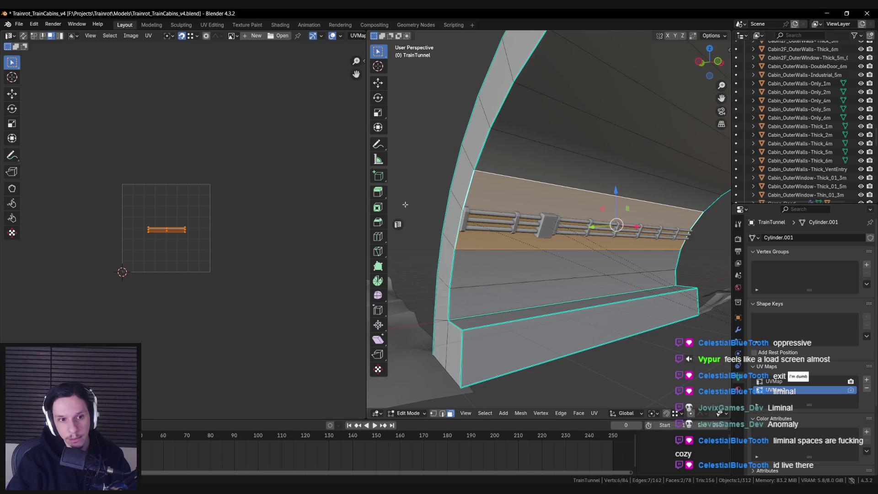
key(a)
key(s)
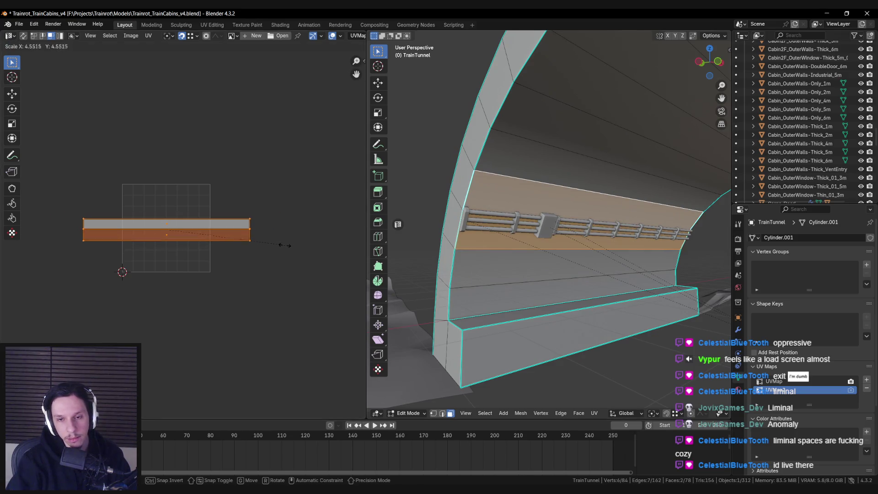
click(280, 245)
key(g)
key(y)
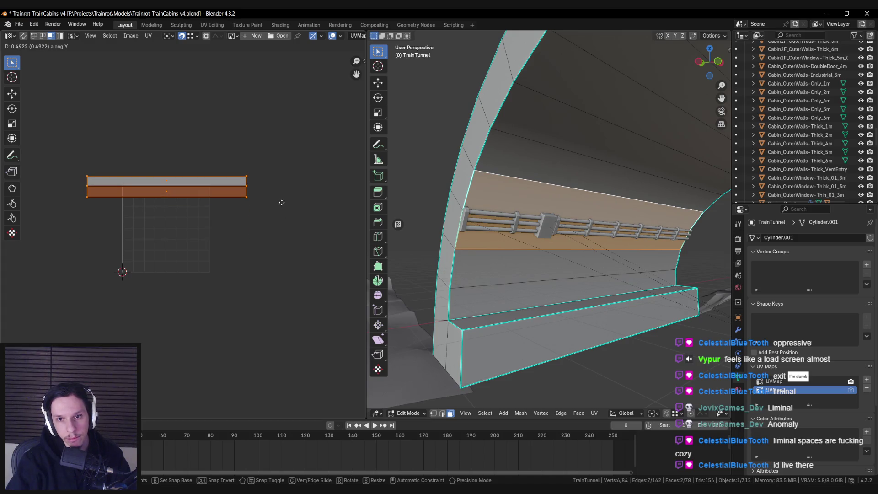
key(2)
click(214, 197)
key(g)
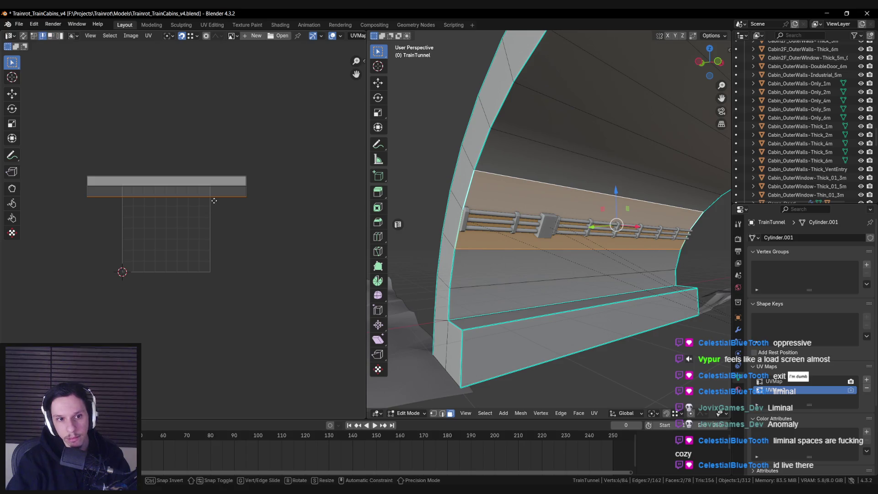
Step: Return to Object Mode, export the tunnel for Unreal Engine, and switch to Unreal
key(Tab)
key(KP_Decimal)
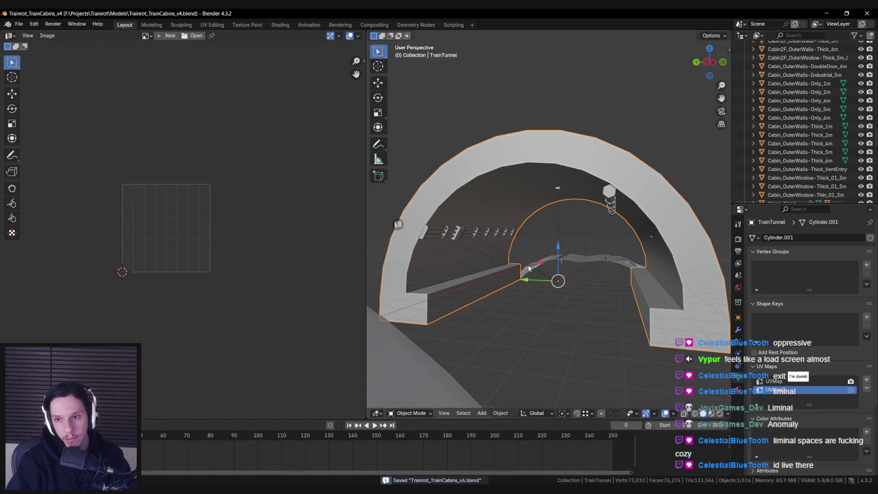
key(n)
click(664, 386)
key(alt+Tab)
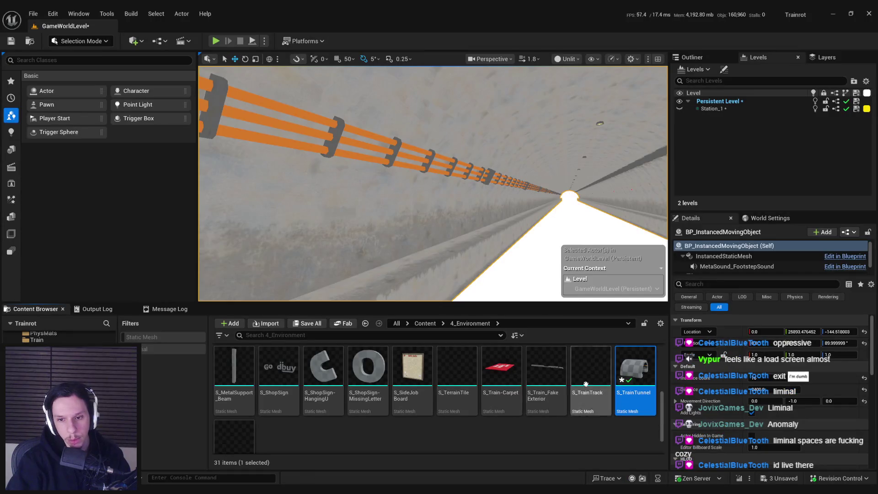
Step: Reimport S_TrainTunnel, look closely at the wall and cables, then return to Blender
right_click(636, 375)
click(670, 95)
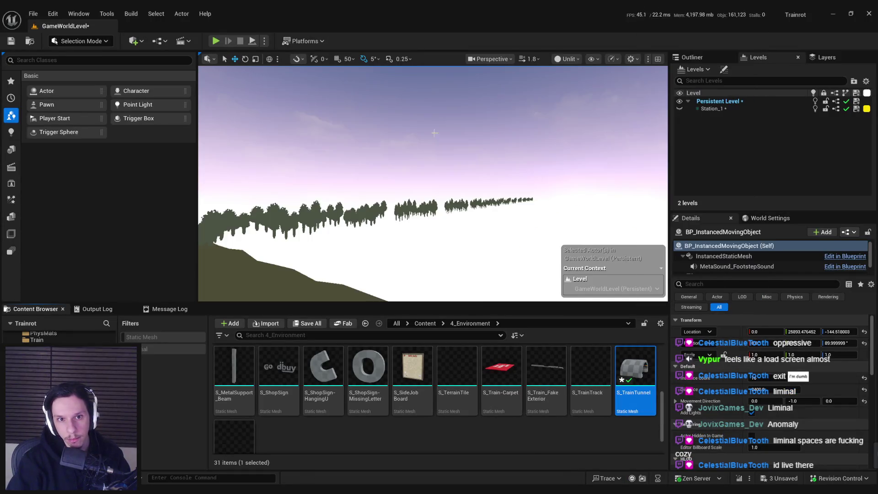
mouse_move(433, 183)
mouse_down()
mouse_move(393, 201)
mouse_move(448, 196)
mouse_up()
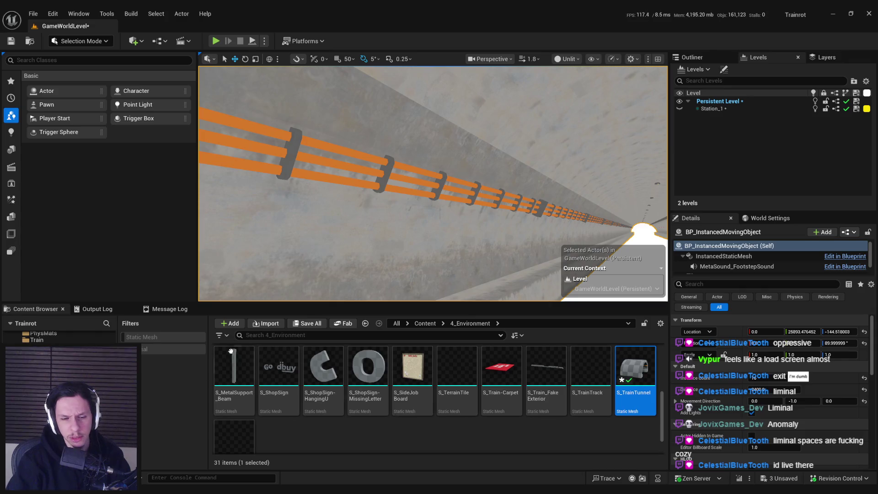
mouse_move(182, 489)
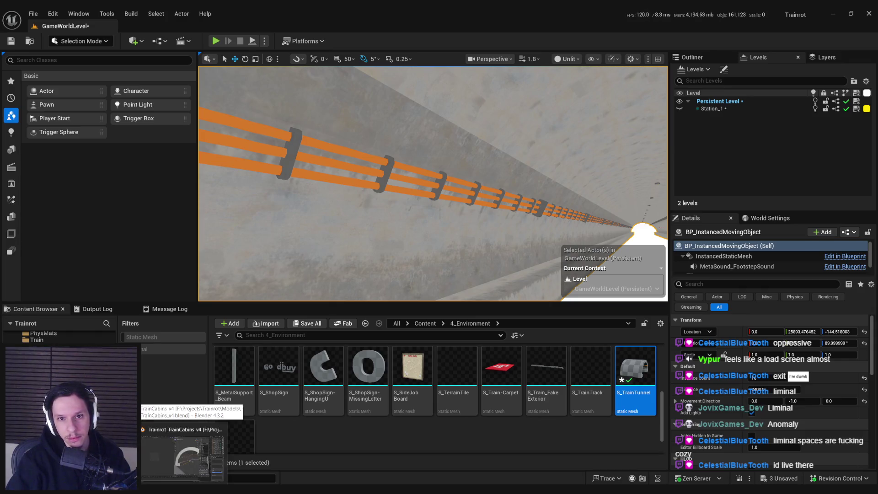
click(183, 451)
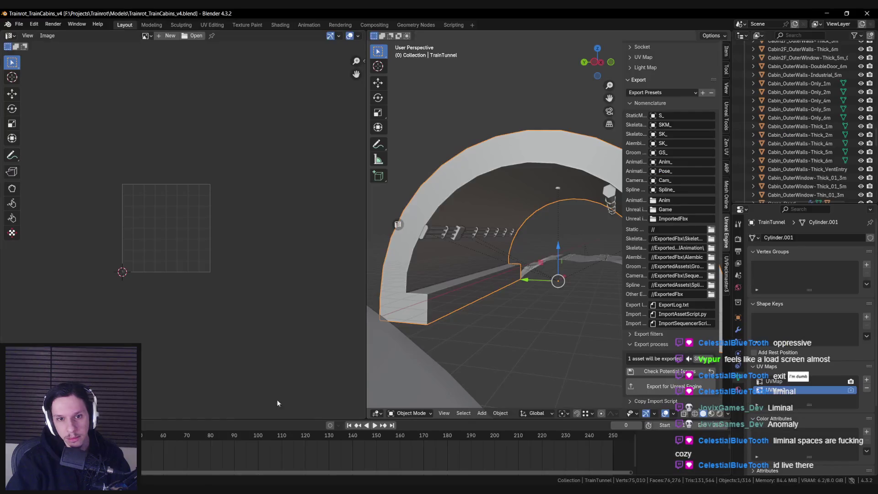
Step: Raise the selected UV edge vertically, then export the tunnel for Unreal Engine
key(Tab)
key(g)
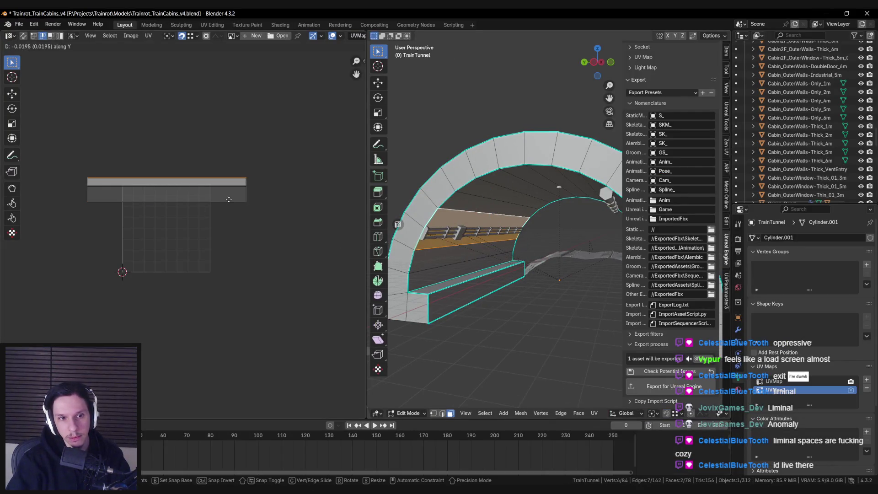
key(y)
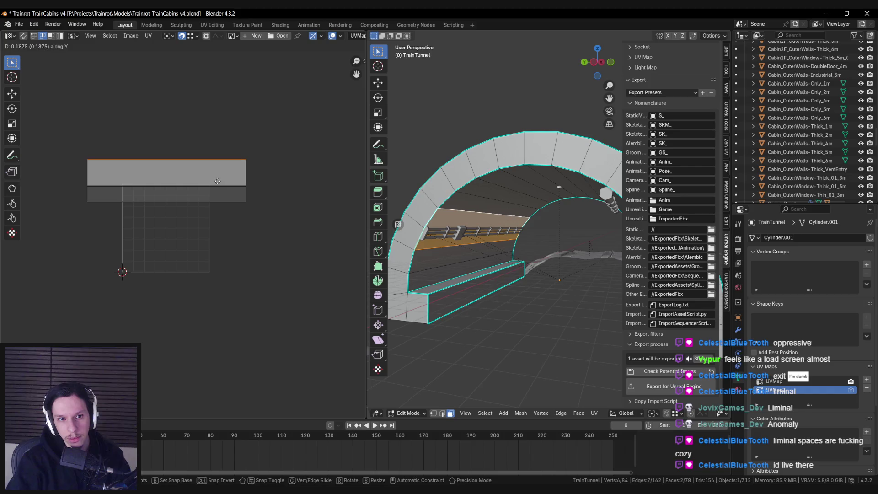
click(218, 181)
key(Tab)
click(679, 386)
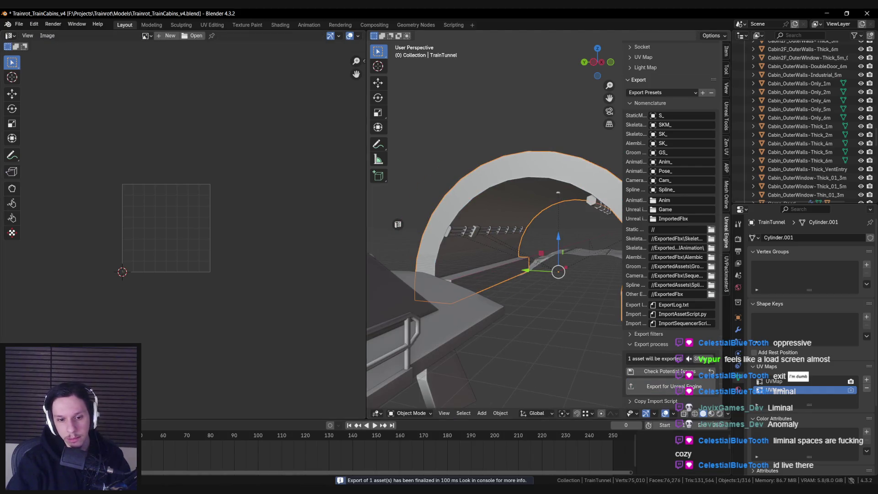
key(alt+Tab)
Step: Reimport S_TrainTunnel, inspect the wall up close, then return to Blender
right_click(641, 361)
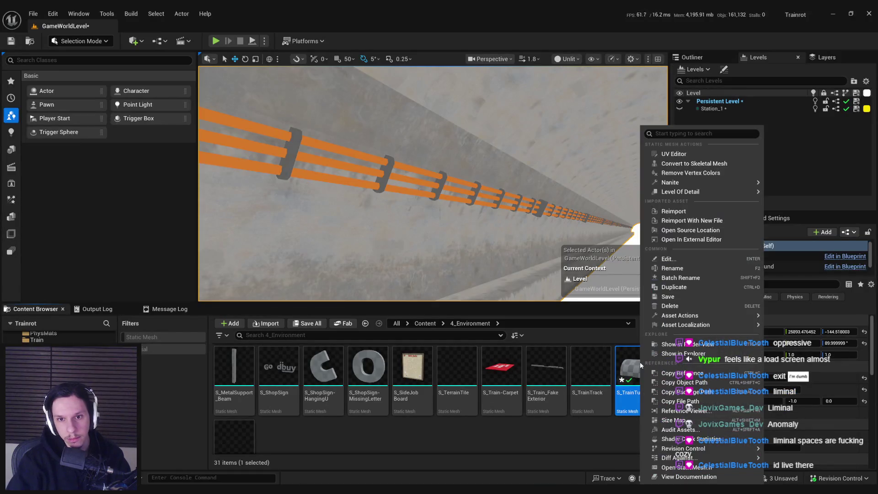
click(668, 212)
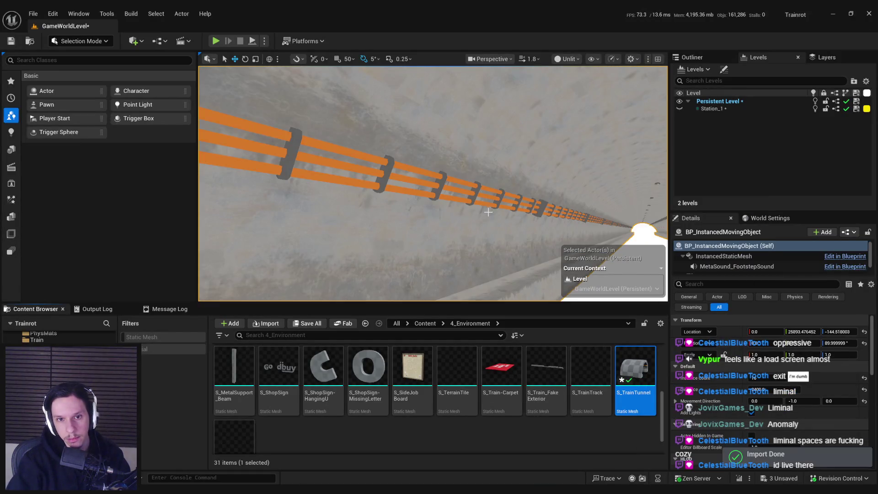
drag(486, 218, 462, 196)
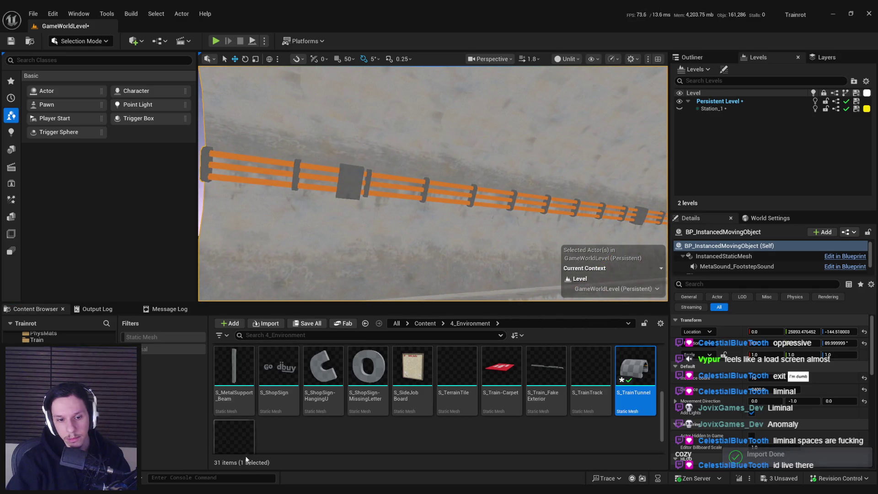
key(alt+Tab)
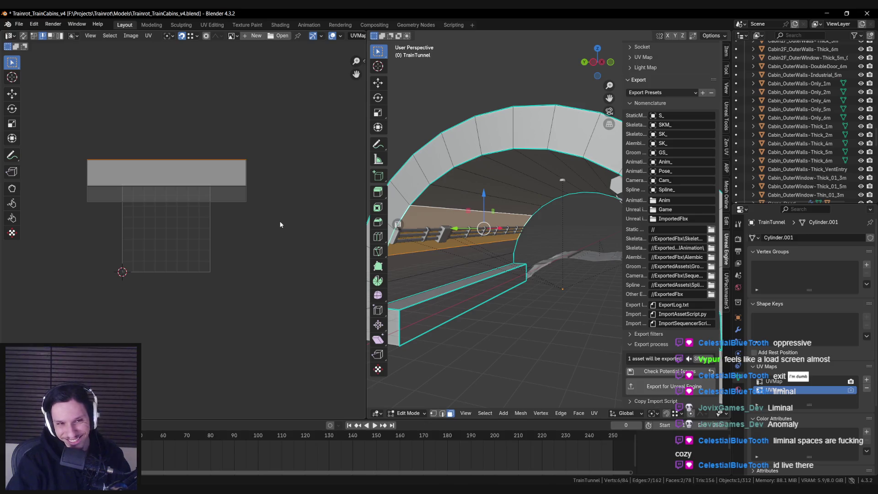
Step: Raise the strip's top edge, cancel the bottom edge move, and go back to Unreal's S_TrainTunnel options
key(g)
key(y)
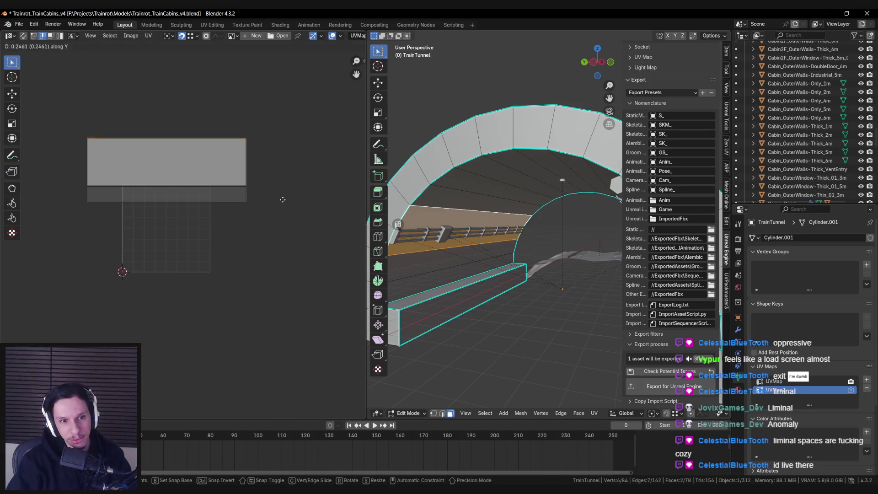
key(g)
key(y)
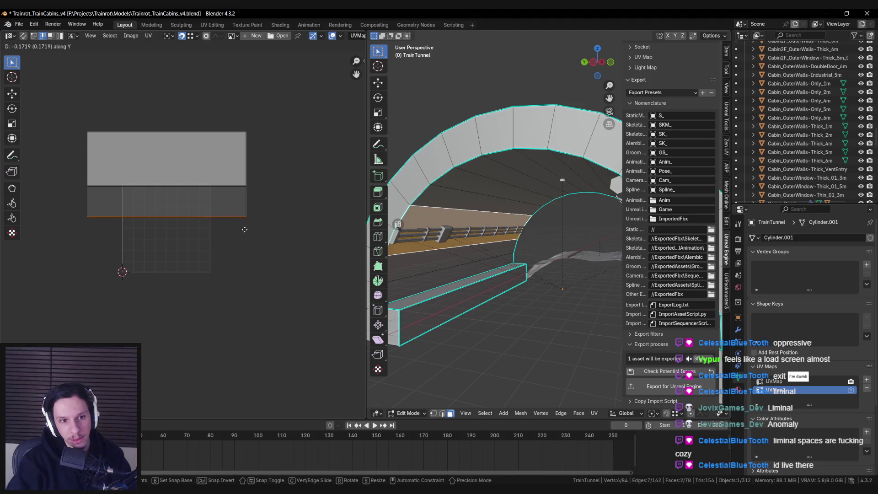
key(Escape)
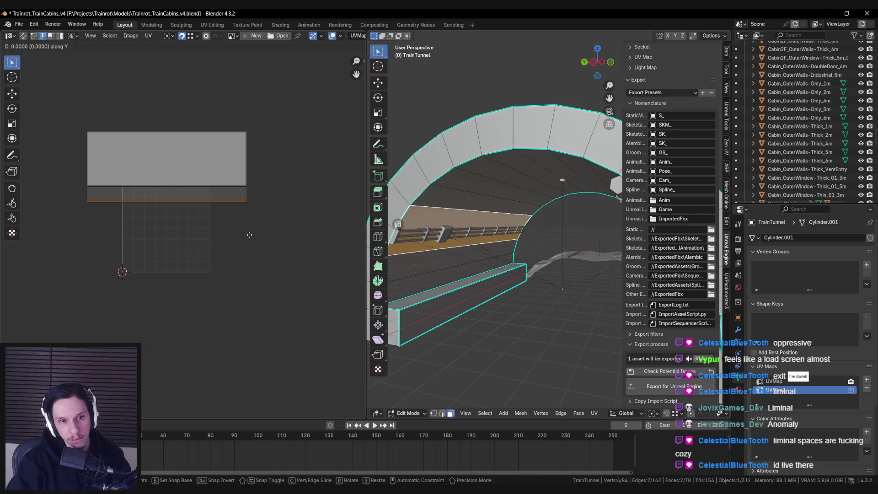
key(Escape)
key(Escape)
key(Tab)
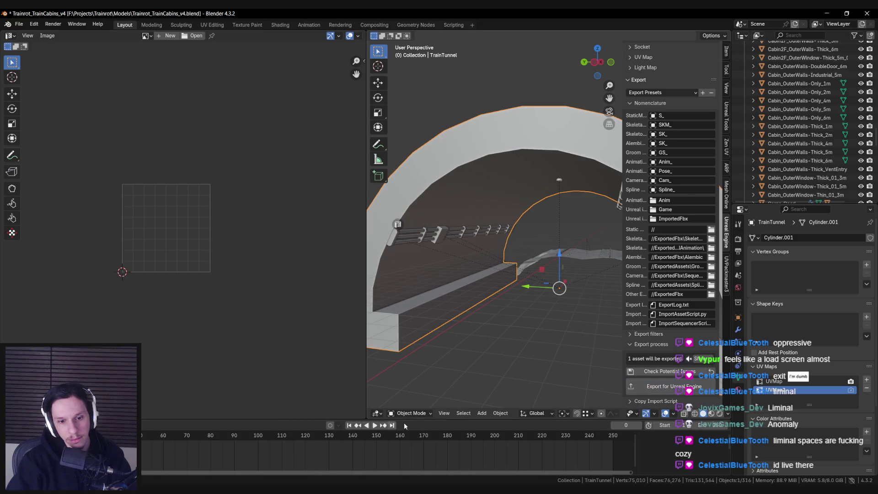
key(alt+Tab)
right_click(619, 386)
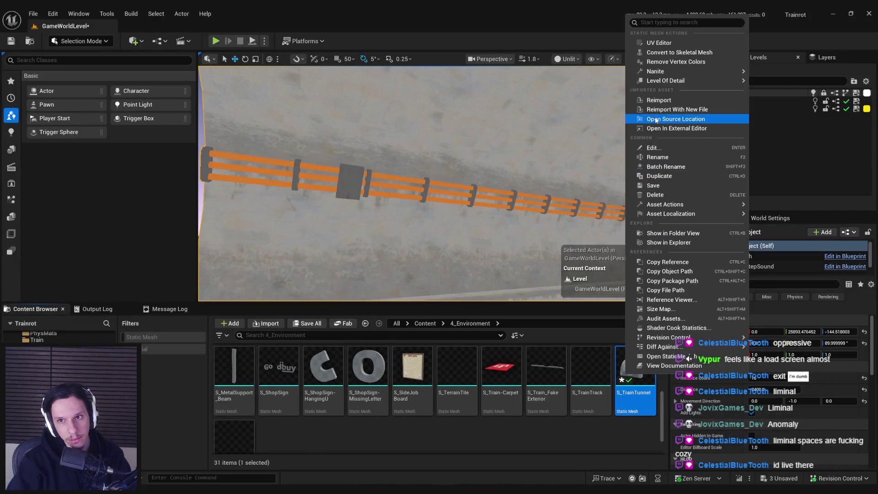
Step: Reimport the tunnel mesh, switch the level view to Lit shading, and save the level
click(650, 114)
drag(256, 181, 352, 155)
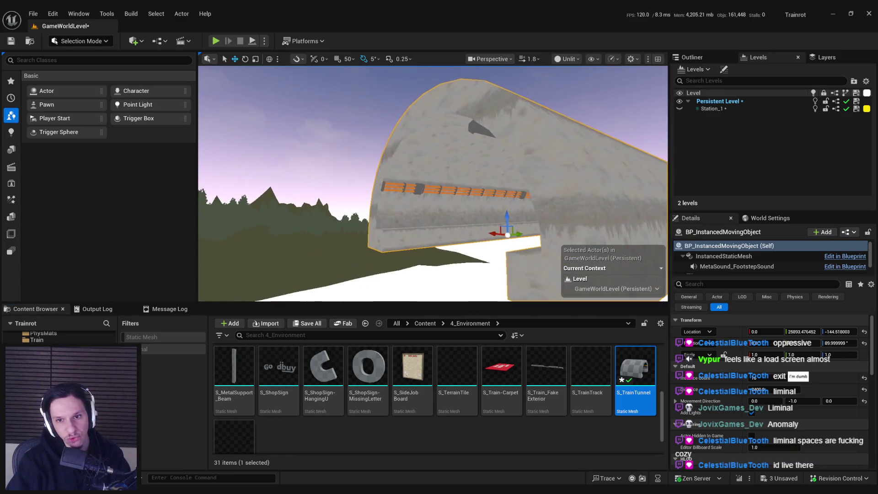
click(569, 59)
click(572, 81)
scroll(468, 198, up, 2)
key(ctrl+s)
Step: Fly the camera through the S_TrainTunnel toward its exit and back to view the arch
mouse_move(469, 198)
mouse_down()
mouse_move(335, 228)
mouse_move(424, 213)
mouse_move(286, 221)
mouse_up()
mouse_move(566, 178)
mouse_down()
mouse_move(325, 213)
mouse_move(524, 184)
mouse_move(374, 197)
mouse_move(448, 194)
mouse_move(402, 196)
mouse_move(369, 227)
mouse_up()
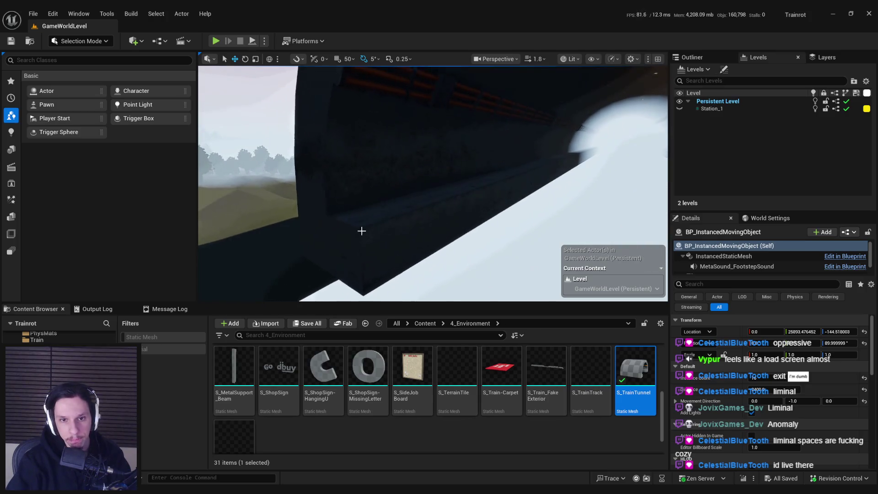
mouse_move(454, 210)
mouse_down()
mouse_move(425, 206)
mouse_move(475, 209)
mouse_move(439, 208)
mouse_up()
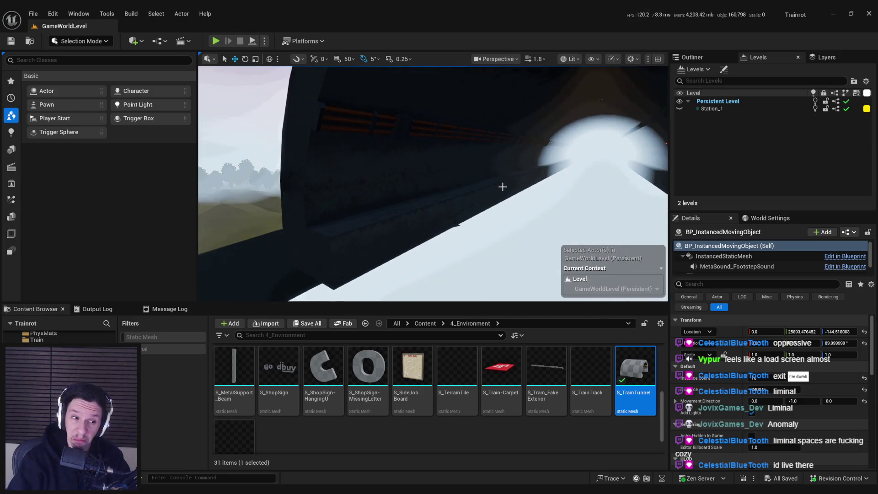
drag(493, 202, 386, 240)
mouse_move(558, 210)
mouse_down()
mouse_move(649, 211)
mouse_move(419, 146)
mouse_up()
drag(458, 178, 457, 154)
mouse_move(641, 256)
mouse_down()
mouse_move(563, 232)
mouse_move(550, 243)
mouse_move(550, 215)
mouse_up()
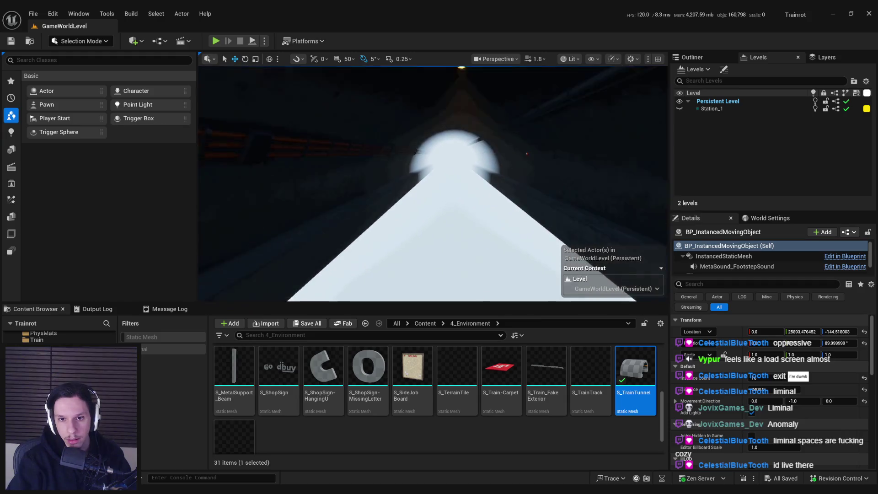
scroll(343, 303, down, 5)
mouse_move(604, 247)
mouse_down()
mouse_move(485, 242)
mouse_move(565, 249)
mouse_up()
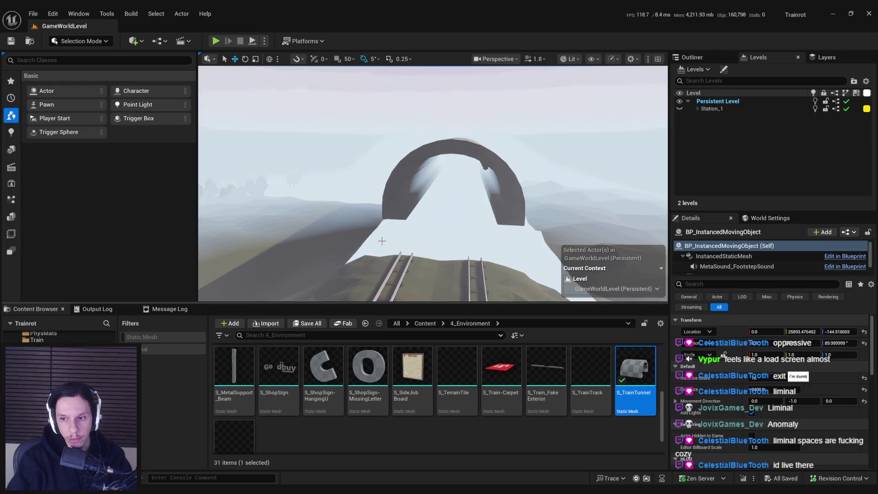
drag(565, 250, 405, 274)
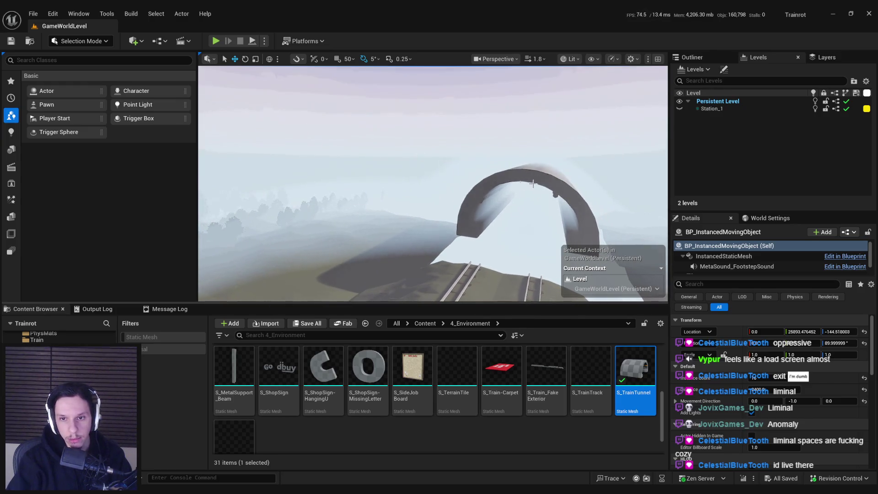
scroll(520, 185, up, 10)
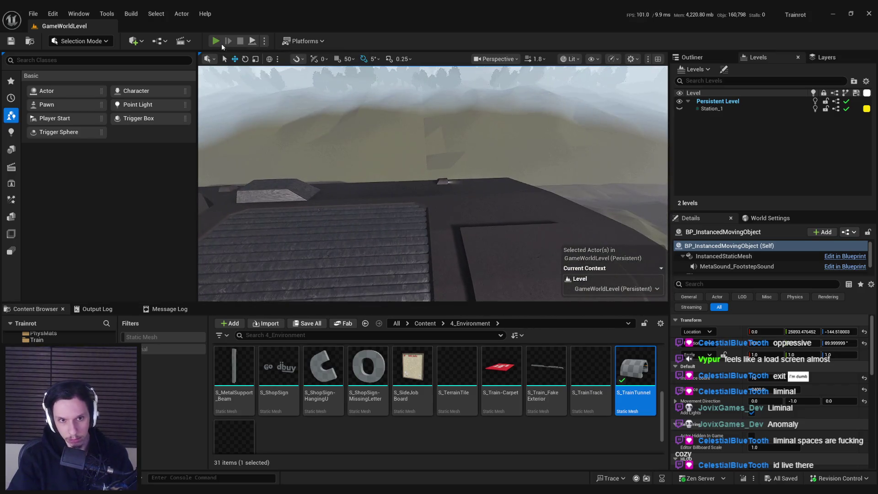
Step: Play-test the level riding the train through the tunnel, then stop and return to Blender
click(216, 41)
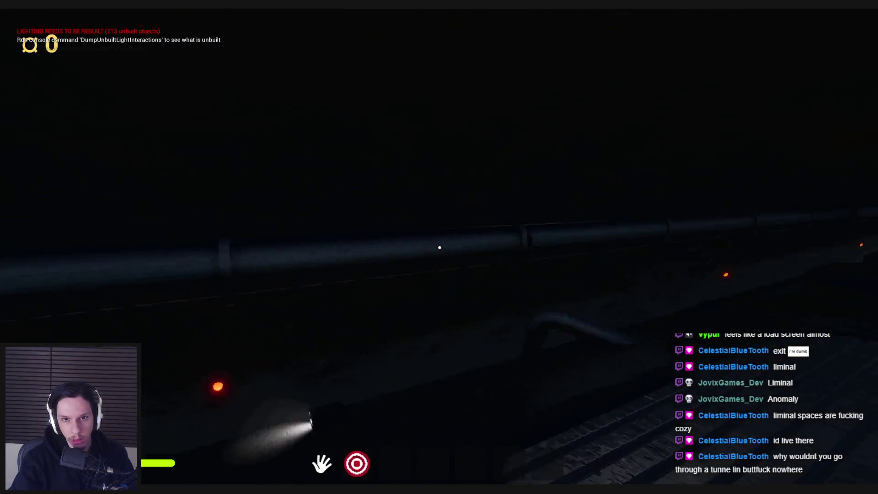
key(shift)
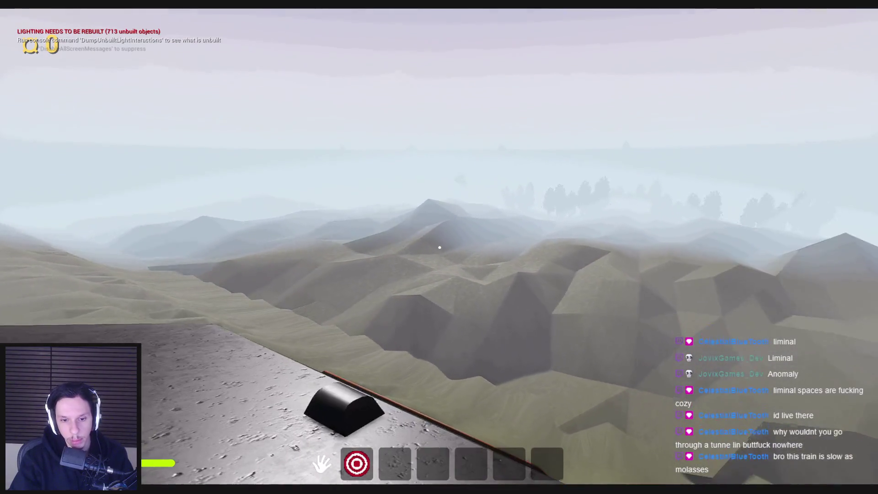
key(Escape)
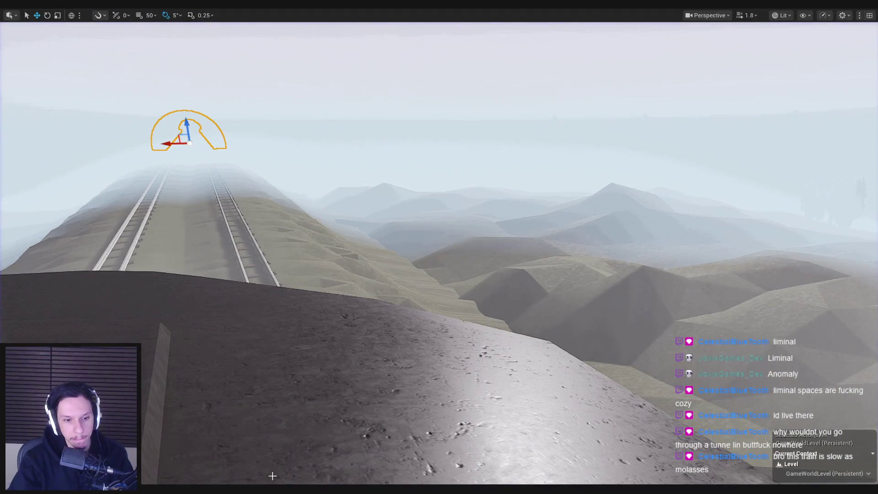
key(alt+Tab)
scroll(552, 226, down, 3)
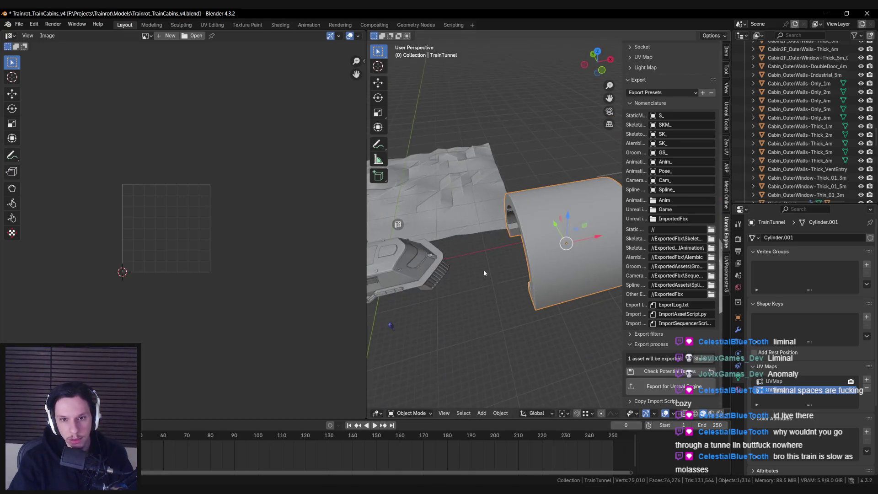
Step: Select TerrainTile, show its empty modifier stack, and orbit around it in Edit Mode
click(531, 254)
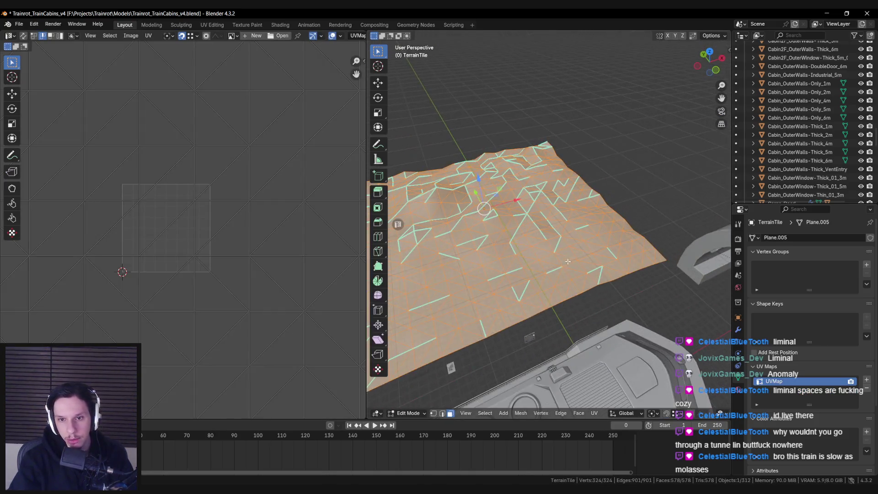
scroll(531, 258, up, 5)
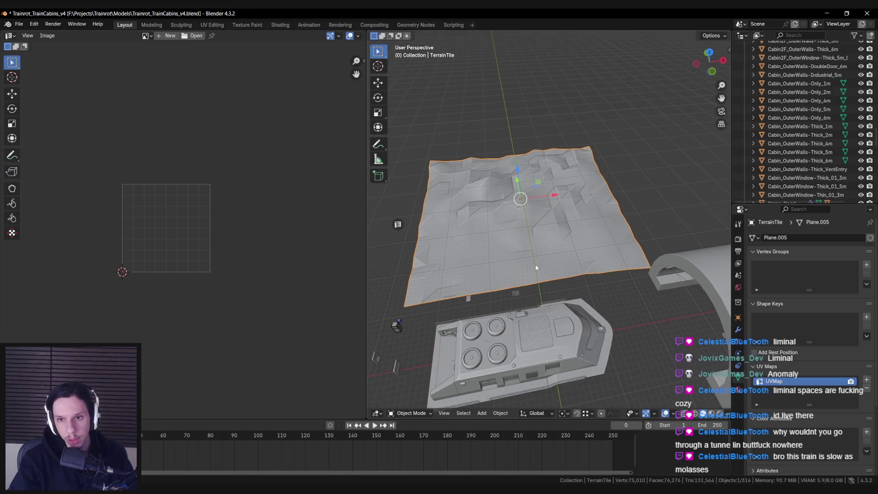
click(738, 329)
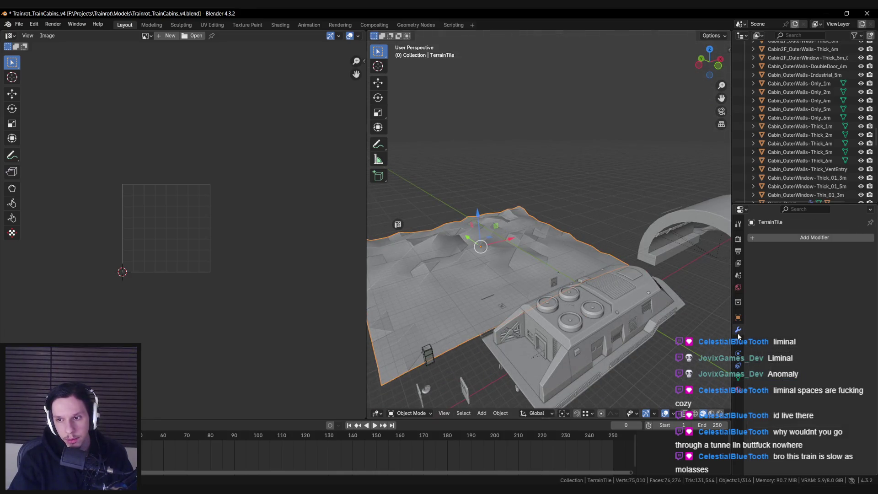
mouse_move(647, 232)
mouse_down()
mouse_move(539, 263)
mouse_move(544, 293)
mouse_up()
key(Tab)
key(Tab)
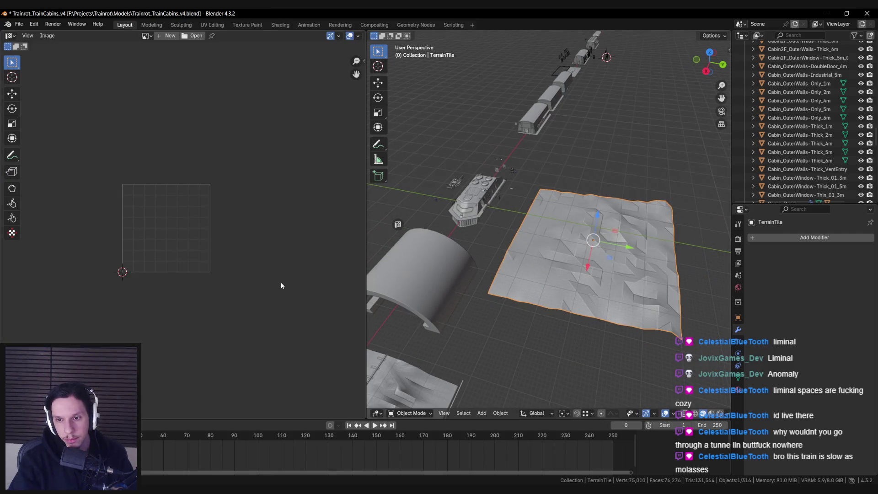
mouse_move(489, 296)
mouse_down()
mouse_move(513, 283)
mouse_move(498, 258)
mouse_up()
scroll(413, 265, up, 3)
mouse_move(413, 265)
mouse_down()
mouse_move(619, 252)
mouse_move(501, 259)
mouse_move(506, 298)
mouse_move(459, 261)
mouse_move(426, 280)
mouse_up()
key(F3)
Step: Add a Subdivision Surface modifier to the terrain and review the mesh in wireframe
text(subd)
key(Return)
drag(636, 282, 647, 297)
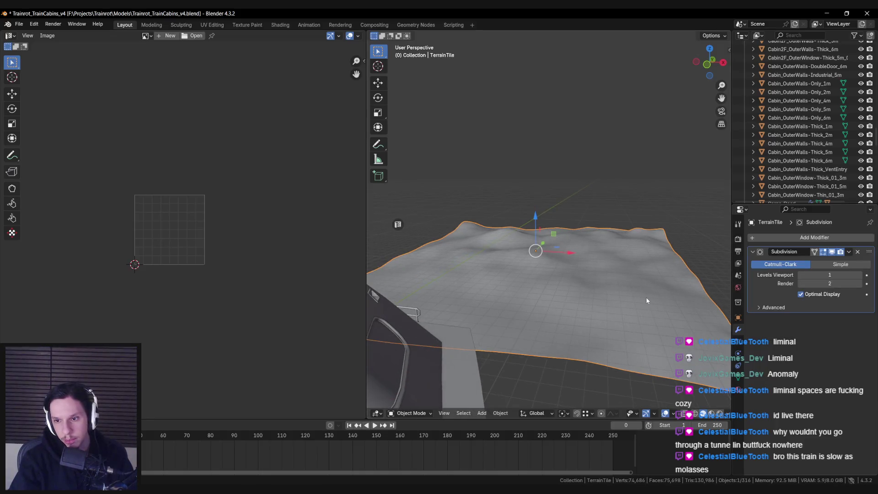
scroll(652, 302, down, 3)
key(z)
click(578, 292)
mouse_move(577, 292)
mouse_down()
mouse_move(589, 312)
mouse_move(554, 309)
mouse_move(512, 322)
mouse_up()
key(shift+z)
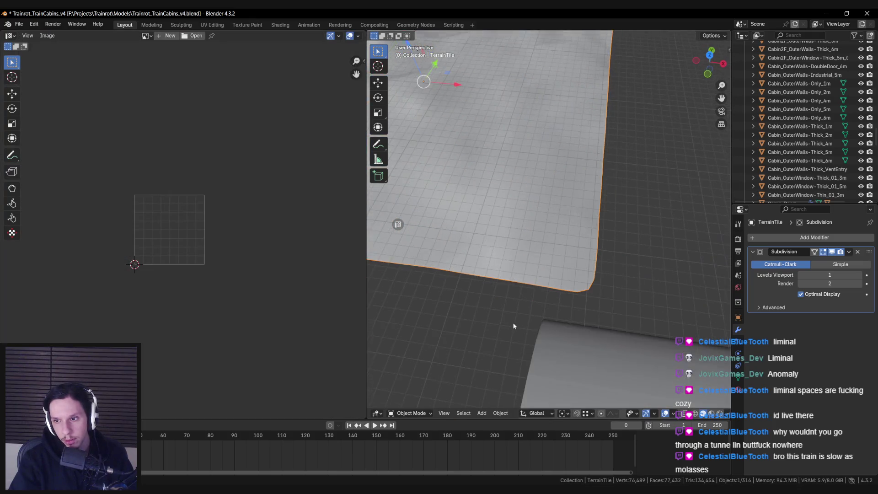
Step: Keep Catmull-Clark, set Boundary Smooth to Keep Corners, and apply the Subdivision modifier
click(821, 265)
click(777, 264)
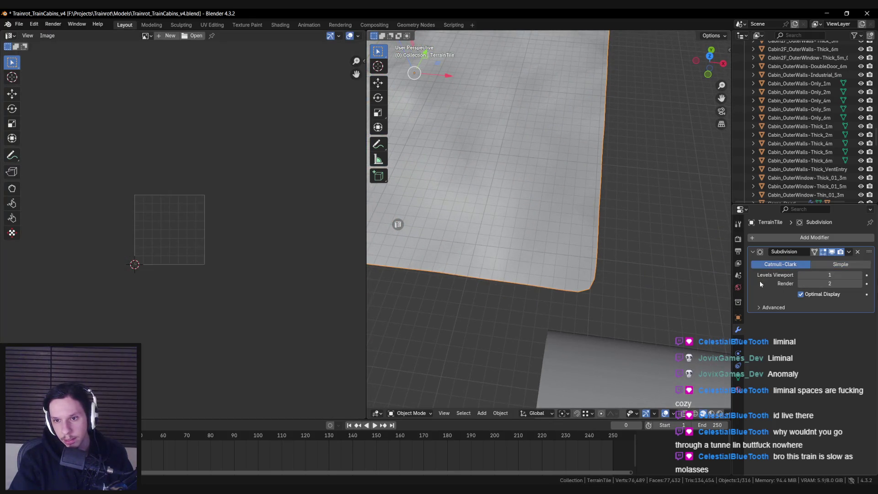
click(801, 320)
click(801, 320)
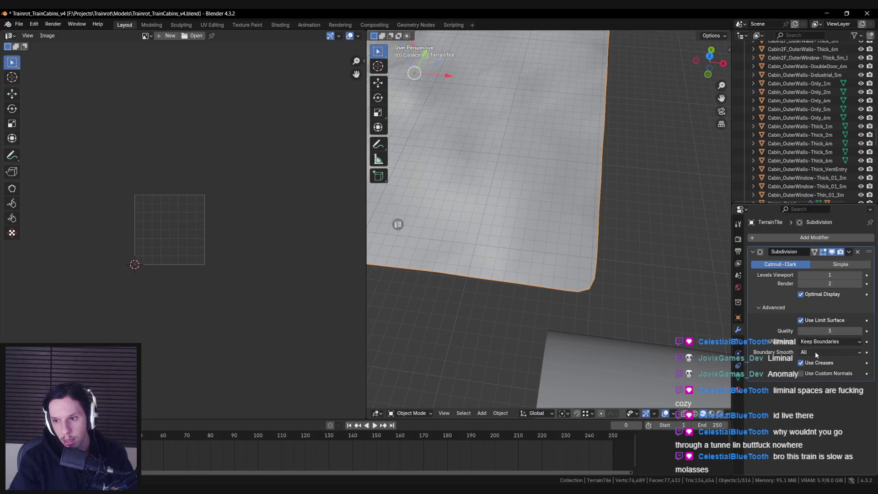
click(816, 352)
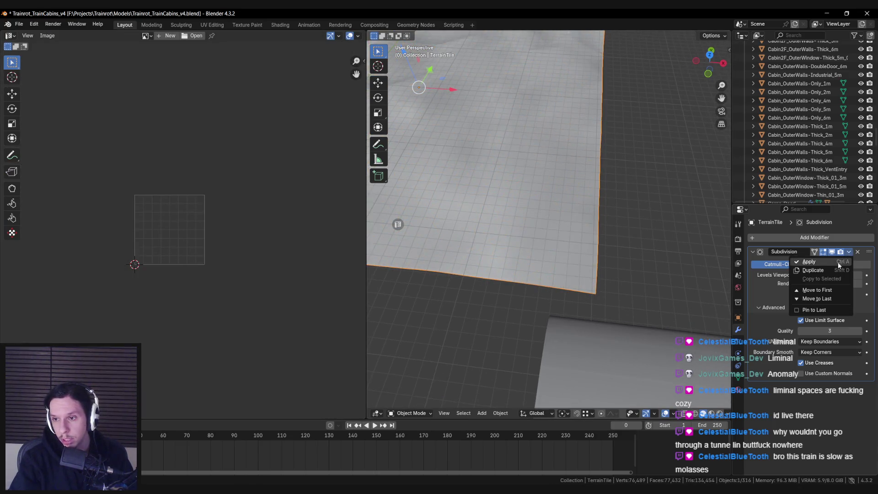
click(840, 265)
Step: Inspect the applied subdivided terrain mesh in Edit Mode
key(Tab)
key(KP_Decimal)
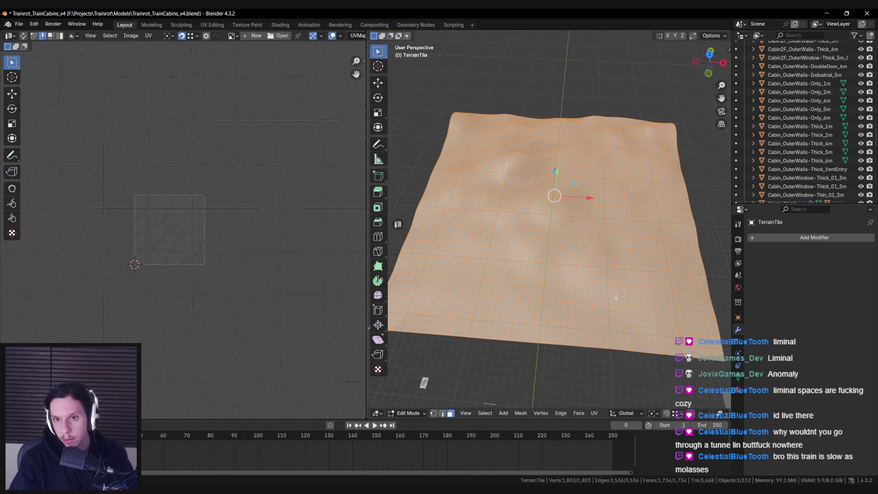
scroll(572, 308, down, 4)
key(Tab)
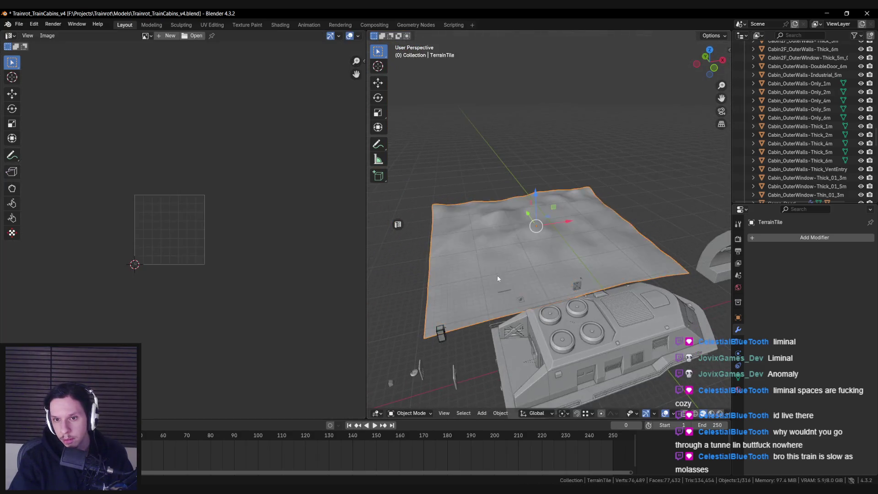
drag(500, 291, 540, 253)
Step: Add a second Subdivision Surface at level 1 with Ctrl+1 and check the terrain overhead
key(Tab)
key(Tab)
key(ctrl+1)
key(Tab)
mouse_move(515, 267)
mouse_down()
mouse_move(626, 325)
mouse_move(558, 272)
mouse_up()
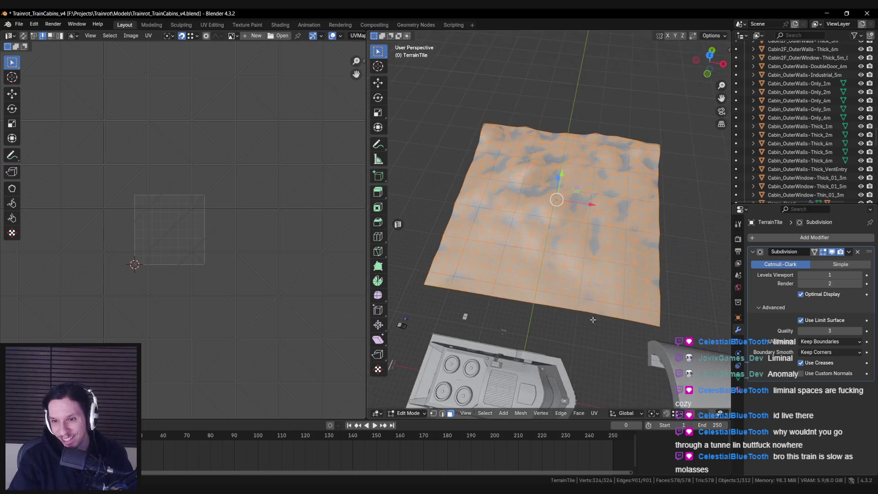
key(Tab)
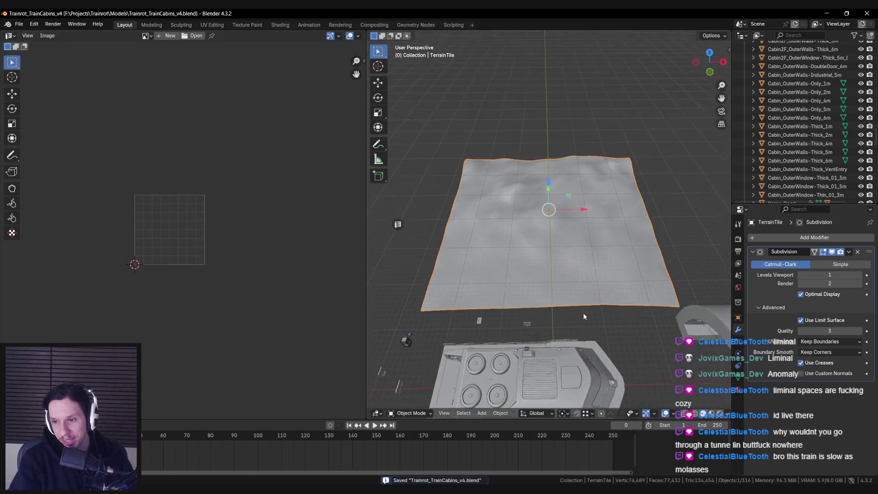
scroll(587, 314, up, 4)
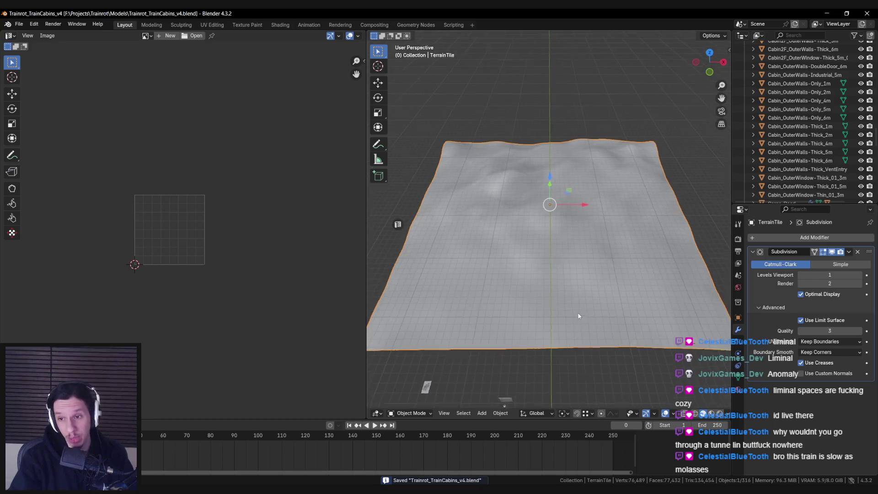
scroll(589, 303, down, 3)
Step: Export the terrain tile to Unreal Engine from the sidebar export panel
key(n)
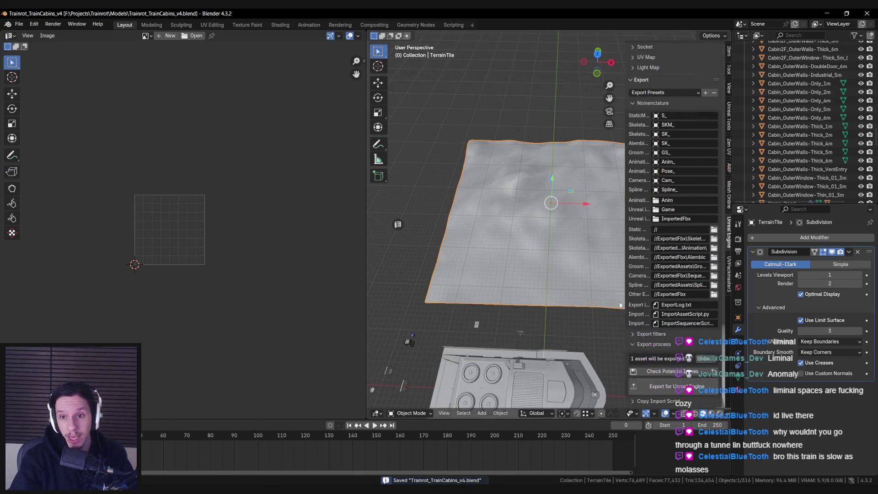
click(664, 386)
key(alt+Tab)
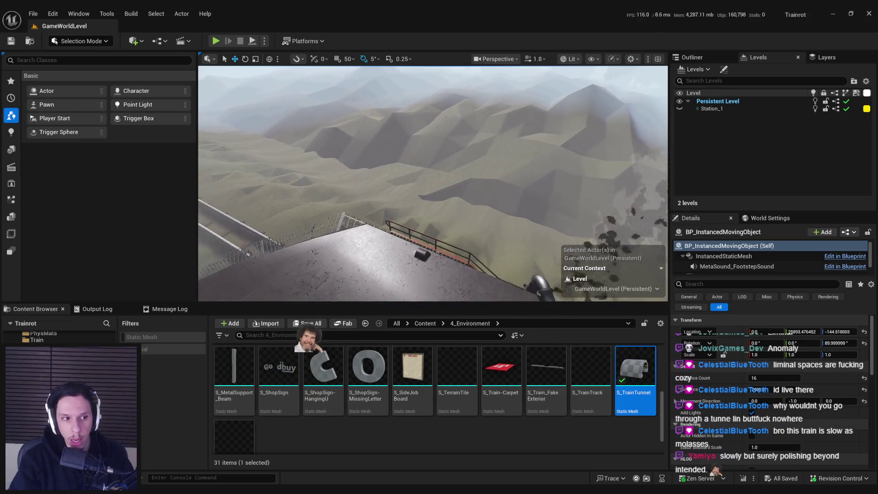
Step: Browse the Content Browser from the top Content folder into 4_Environment
click(428, 324)
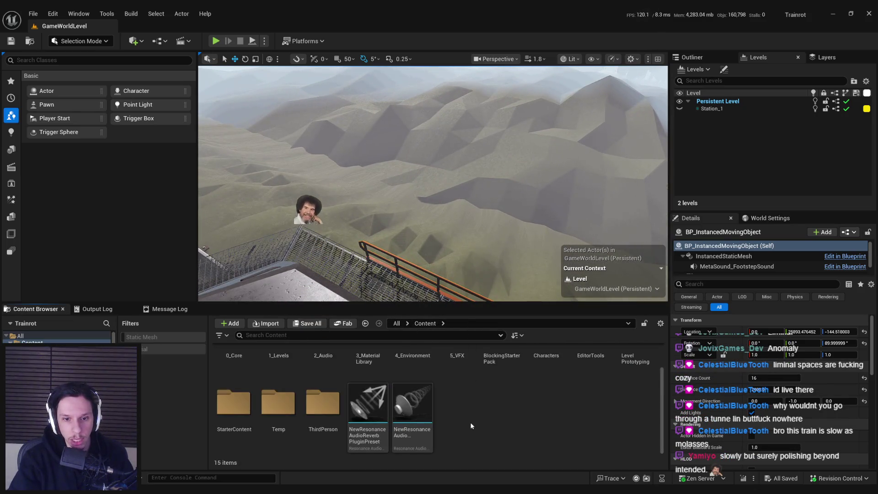
scroll(458, 411, up, 2)
double_click(412, 375)
scroll(469, 406, down, 2)
scroll(388, 402, up, 3)
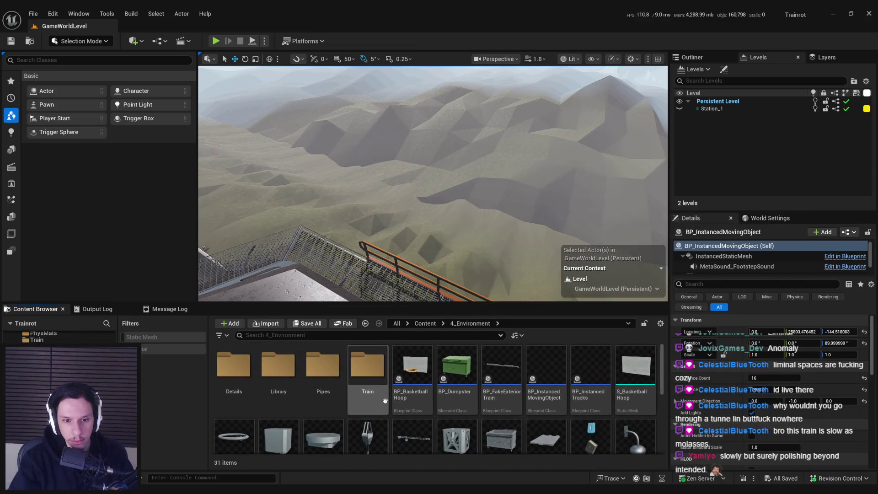
double_click(234, 366)
key(alt+Left)
scroll(457, 389, down, 5)
Step: Reimport S_TerrainTile and fly the view to the white terrain spike
click(464, 384)
scroll(464, 384, up, 2)
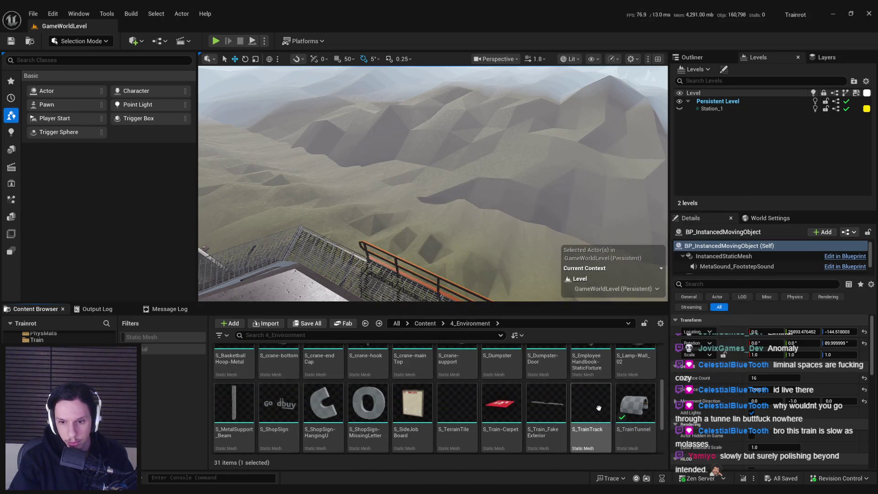
right_click(462, 400)
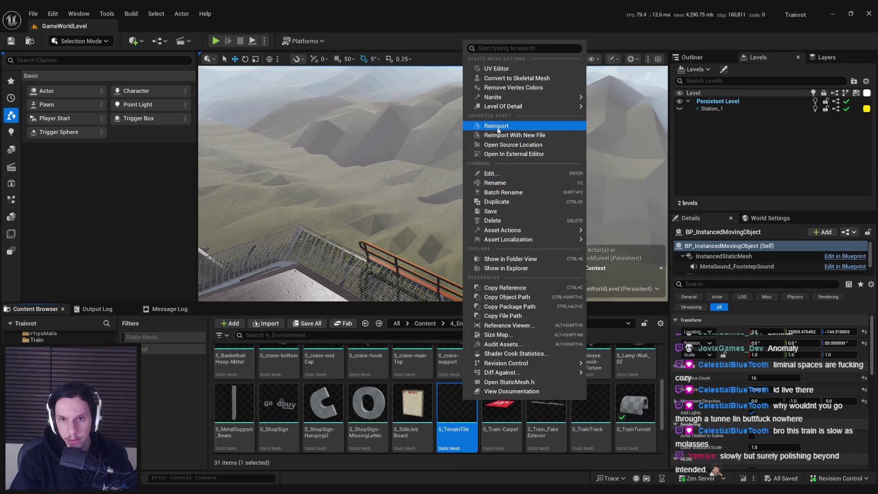
click(489, 128)
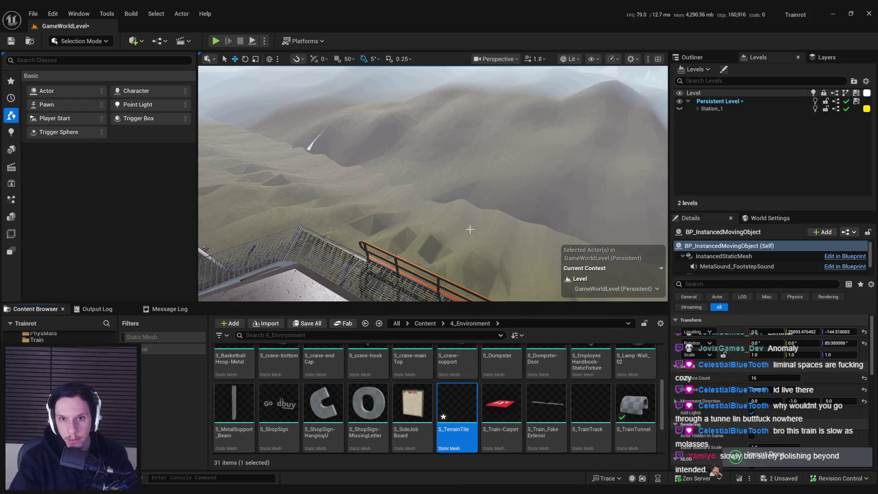
mouse_move(449, 242)
mouse_down()
mouse_move(444, 215)
mouse_move(449, 242)
mouse_up()
key(alt+Tab)
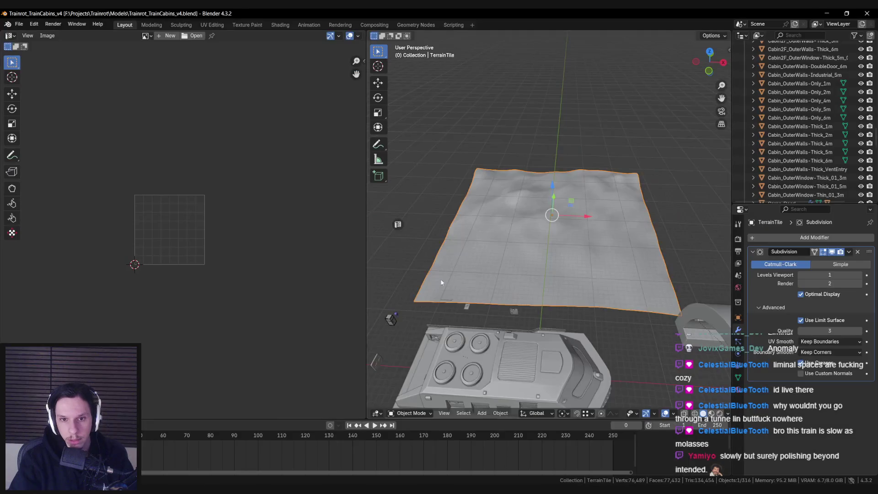
Step: Raise TerrainTile's sunken bottom corner vertex along Z back to the surface
key(Tab)
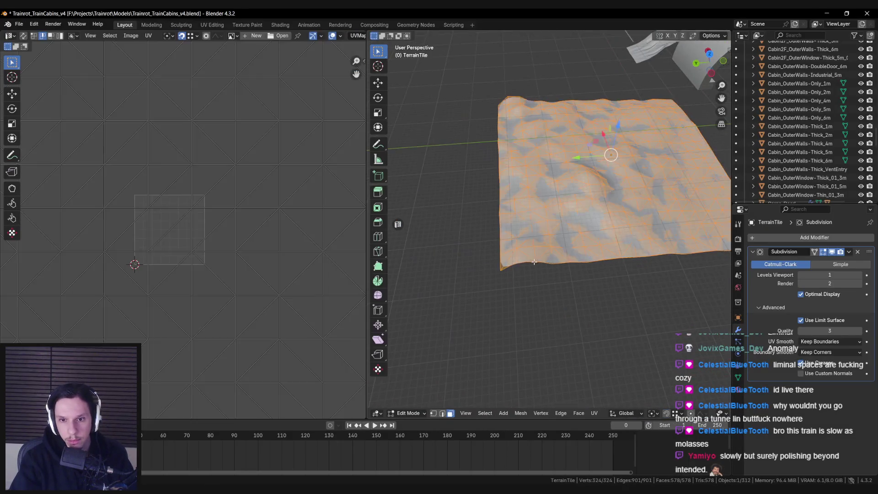
click(578, 348)
key(a)
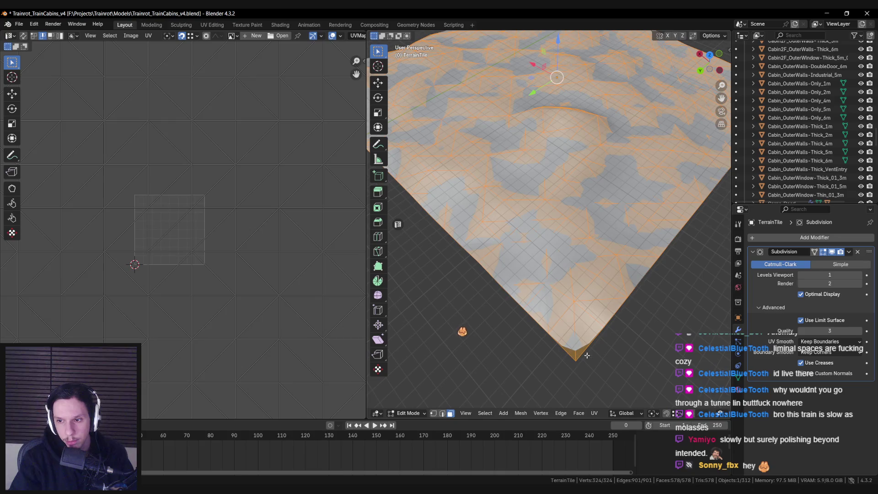
key(1)
click(577, 359)
key(g)
key(z)
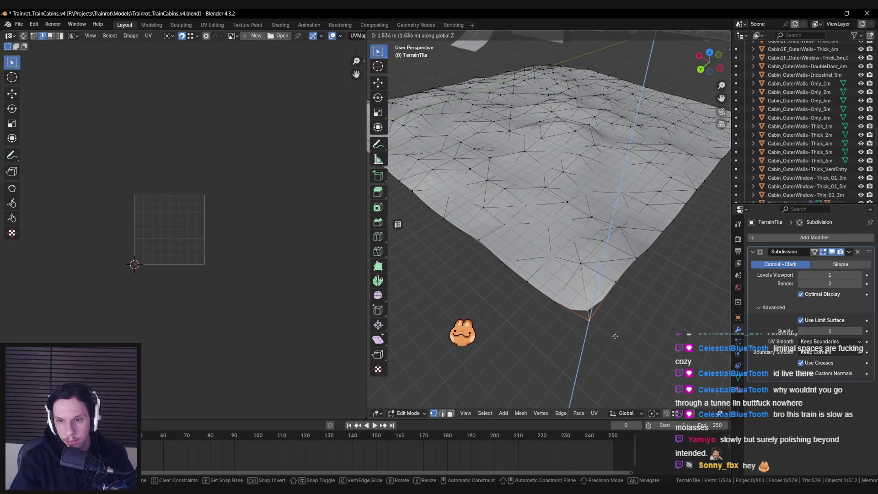
click(578, 331)
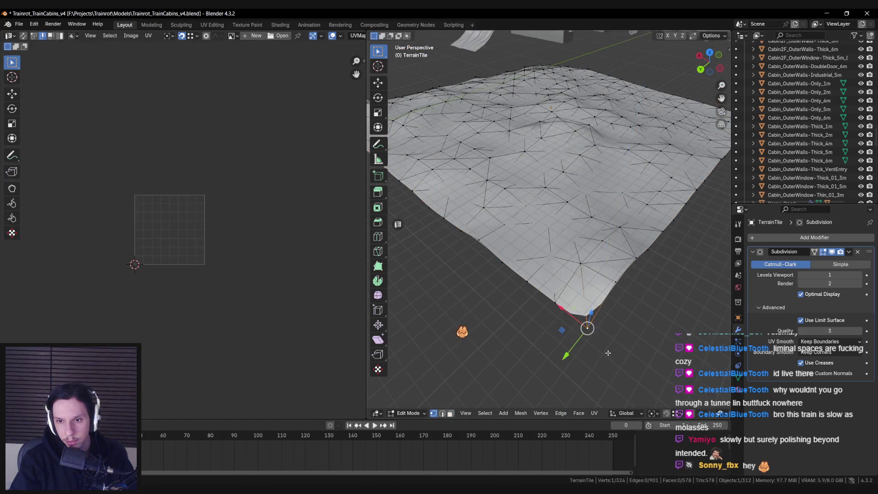
key(j)
key(ctrl+z)
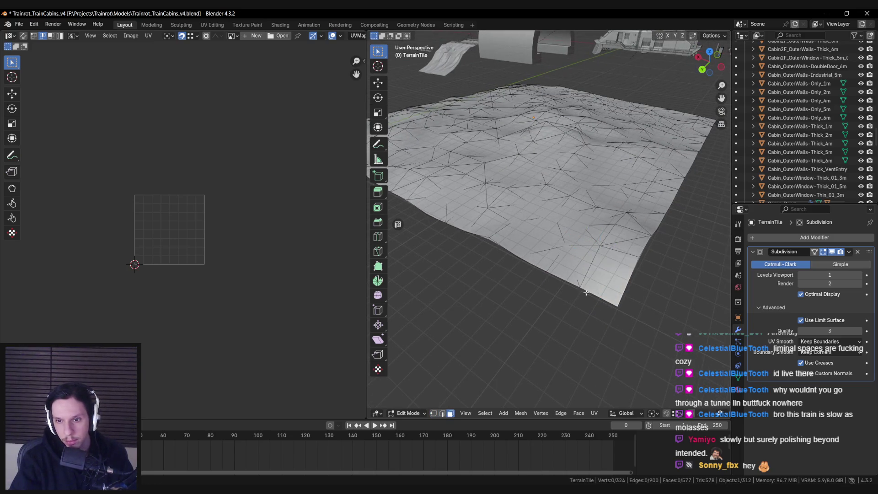
Step: Inspect the repaired terrain corner, leave Edit Mode, and save the Blender file
click(580, 290)
mouse_move(545, 305)
mouse_down()
mouse_move(503, 284)
mouse_move(575, 271)
mouse_move(478, 292)
mouse_up()
scroll(541, 254, up, 3)
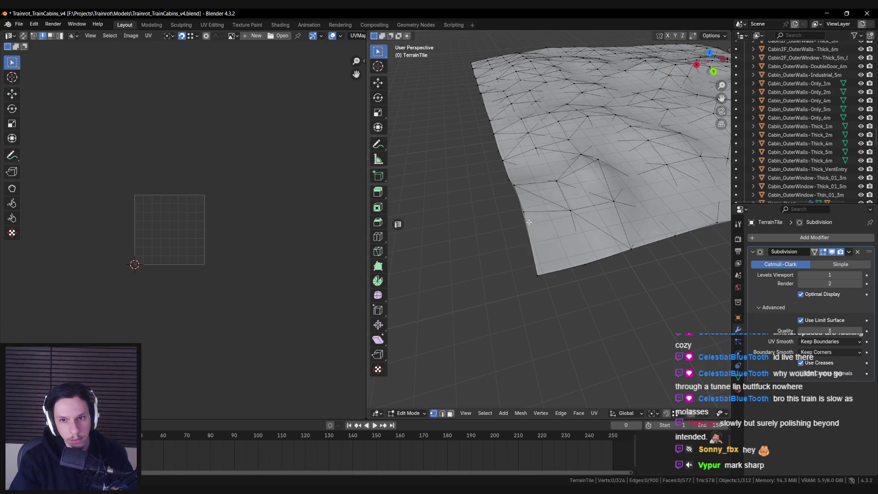
key(Tab)
scroll(575, 264, down, 5)
mouse_move(599, 250)
mouse_down()
mouse_move(517, 283)
mouse_move(570, 258)
mouse_move(589, 278)
mouse_move(550, 328)
mouse_move(498, 248)
mouse_move(465, 273)
mouse_up()
mouse_move(528, 308)
mouse_down()
mouse_move(431, 303)
mouse_move(483, 291)
mouse_move(508, 308)
mouse_move(514, 290)
mouse_move(518, 301)
mouse_up()
key(ctrl+s)
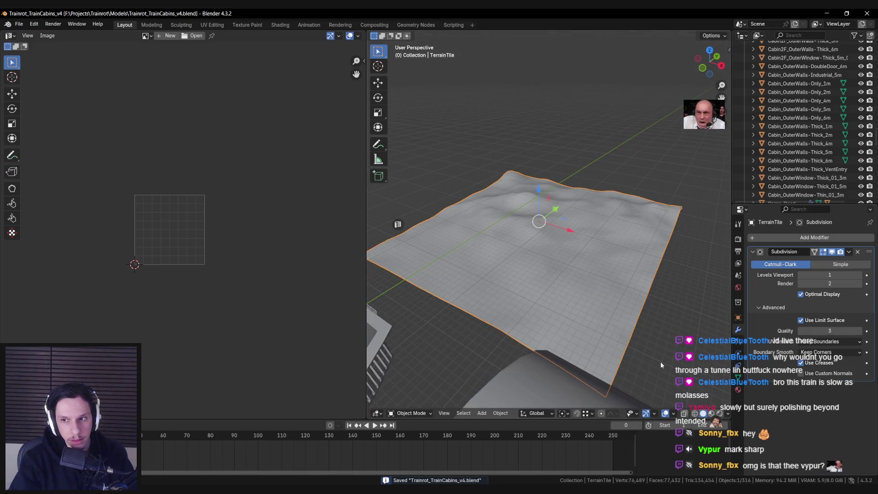
Step: Export the terrain tile via the Unreal sidebar and bring up S_TerrainTile's actions in Unreal
key(n)
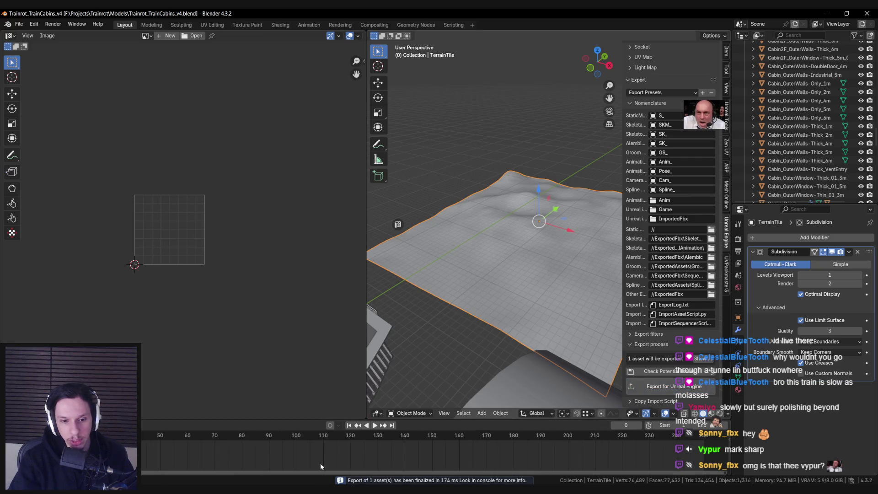
key(alt+Tab)
right_click(446, 401)
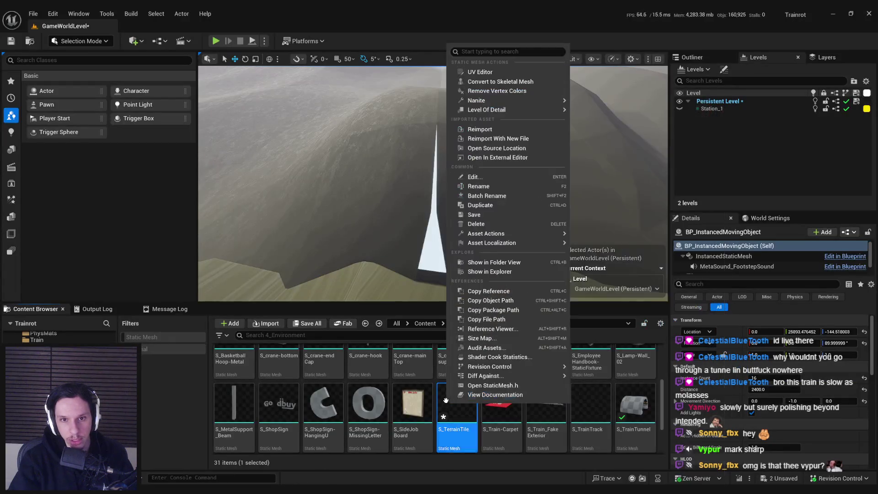
Step: Reimport S_TerrainTile, view it along the train tracks, and check out and save the asset
click(485, 129)
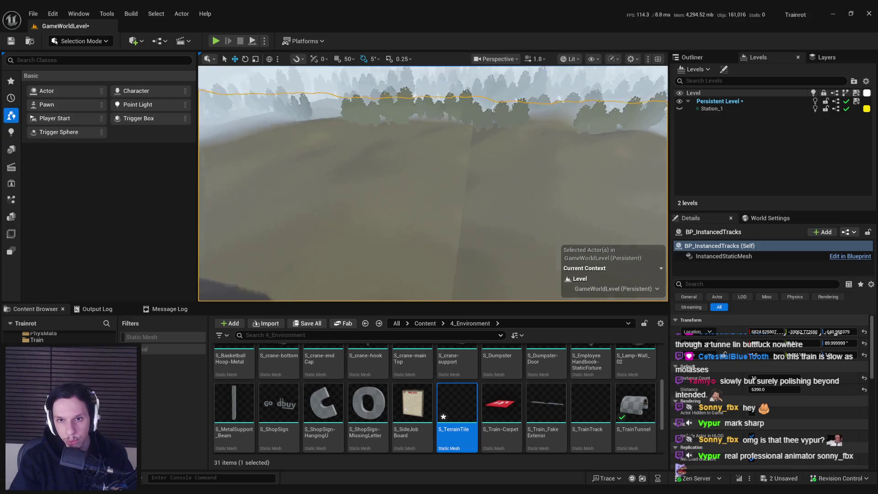
click(504, 225)
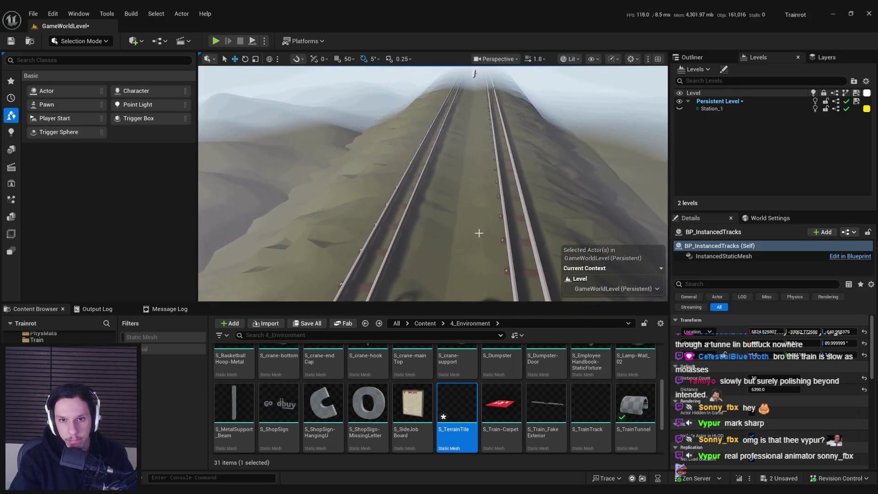
key(ctrl+s)
click(472, 347)
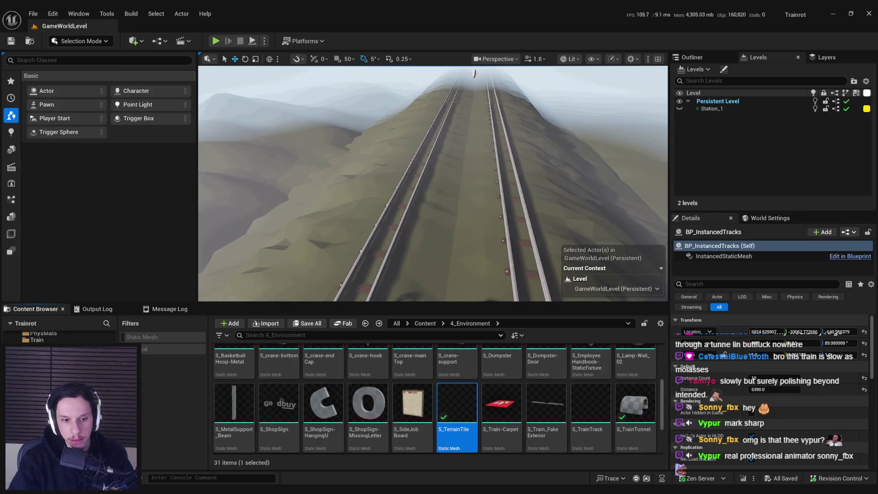
key(alt+Tab)
drag(497, 288, 497, 216)
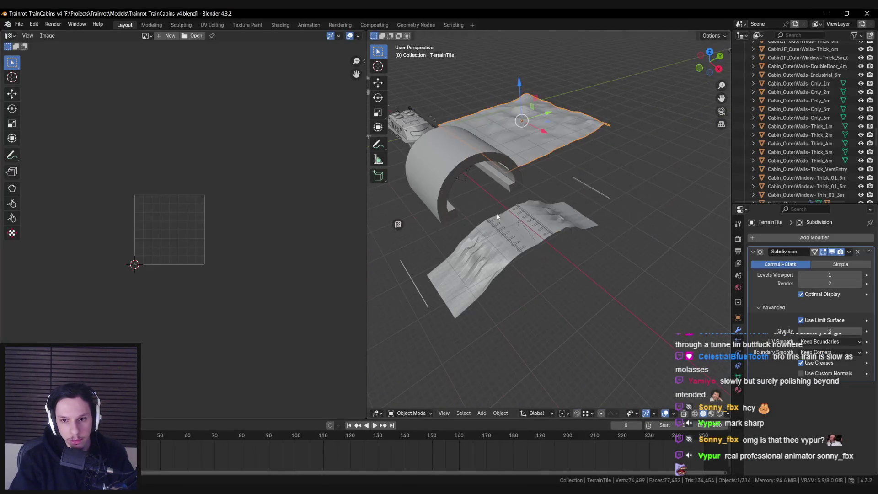
Step: Select Plane.007 and apply an edge operation to all its geometry in Edit Mode
click(533, 225)
key(Tab)
key(a)
key(ctrl+e)
click(461, 287)
key(Tab)
mouse_move(461, 287)
mouse_down()
mouse_move(600, 276)
mouse_move(550, 275)
mouse_move(567, 270)
mouse_up()
Step: Add a Subdivision Surface modifier to Plane.007 and apply its Triangulate modifier
click(783, 239)
text(subd)
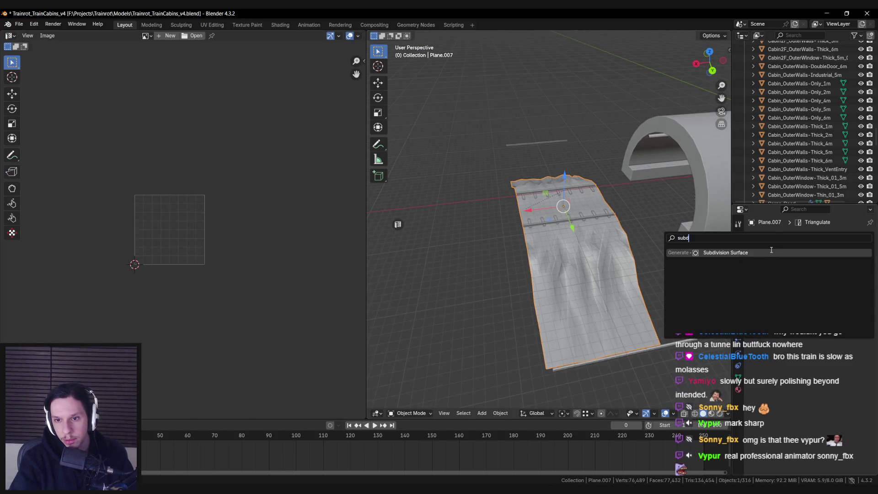
key(Return)
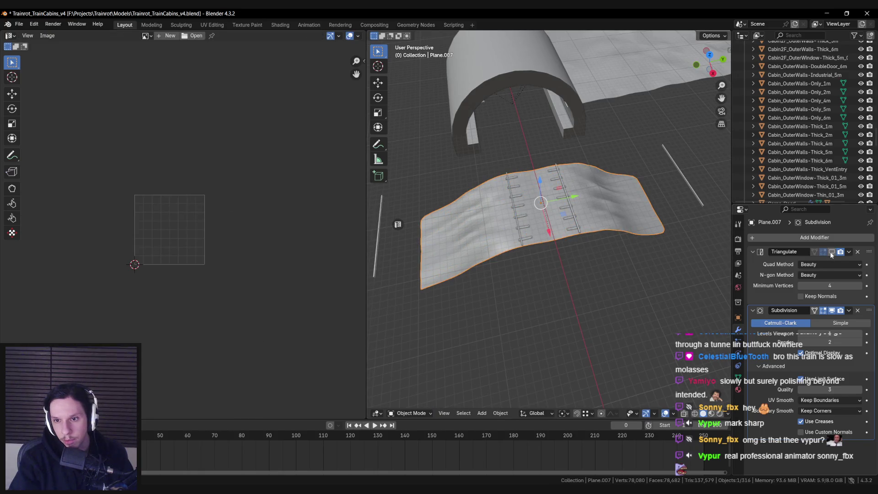
mouse_move(691, 253)
mouse_down()
mouse_move(827, 253)
mouse_move(630, 231)
mouse_up()
click(849, 251)
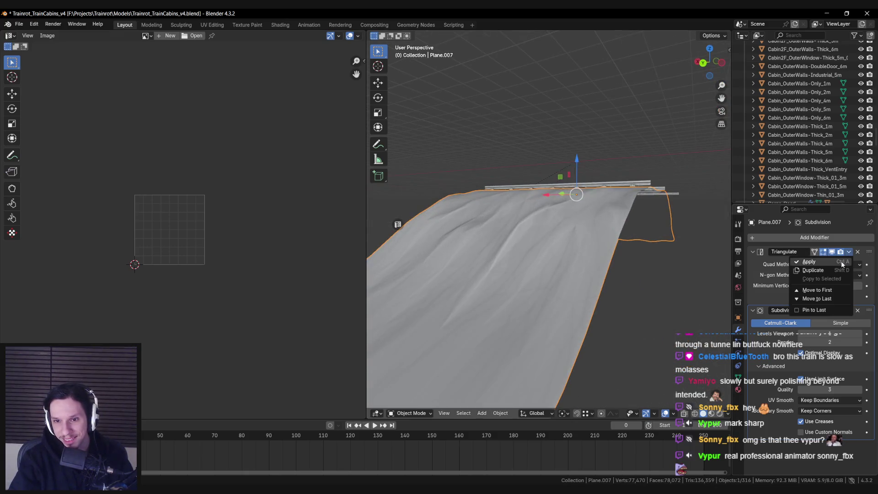
click(841, 261)
Step: Inspect Plane.007's faces in Edit Mode from several angles, then return to Object Mode
key(Tab)
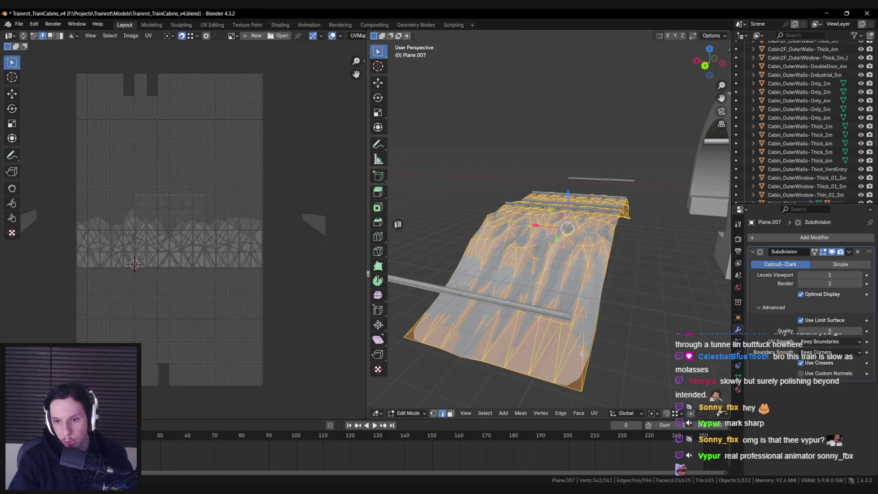
key(alt+a)
key(3)
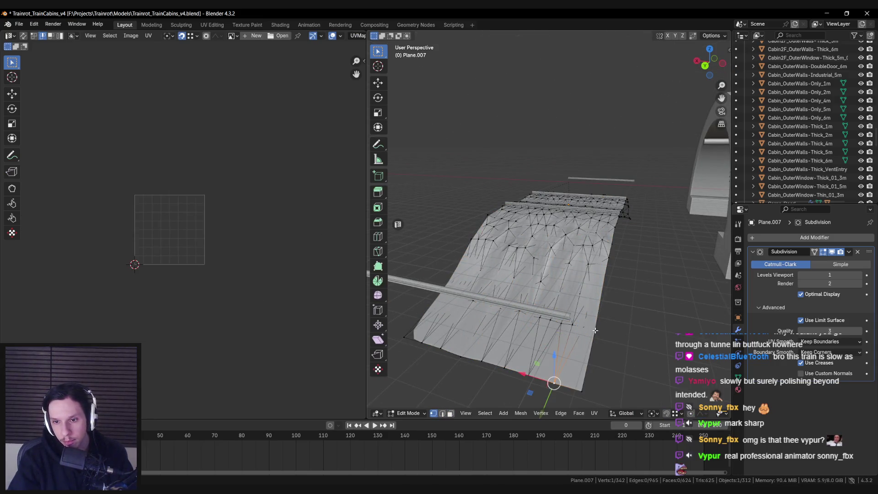
drag(482, 342, 536, 343)
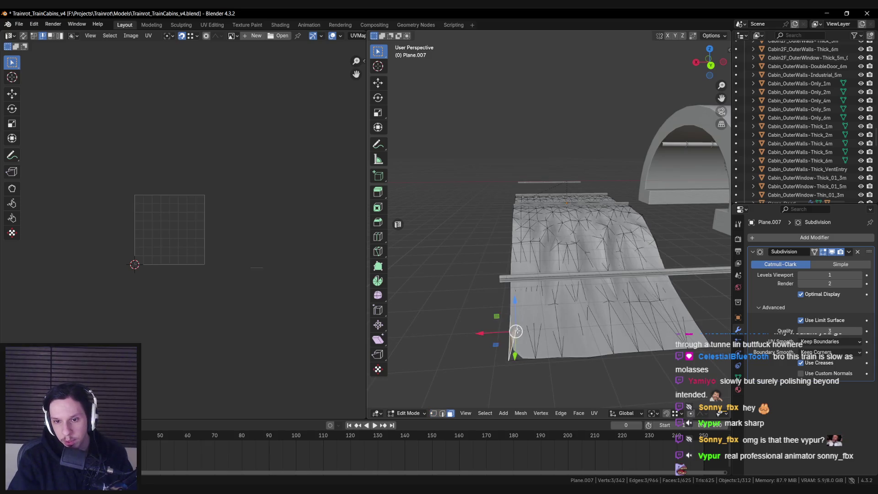
mouse_move(489, 305)
mouse_down()
mouse_move(592, 309)
mouse_move(592, 319)
mouse_up()
key(3)
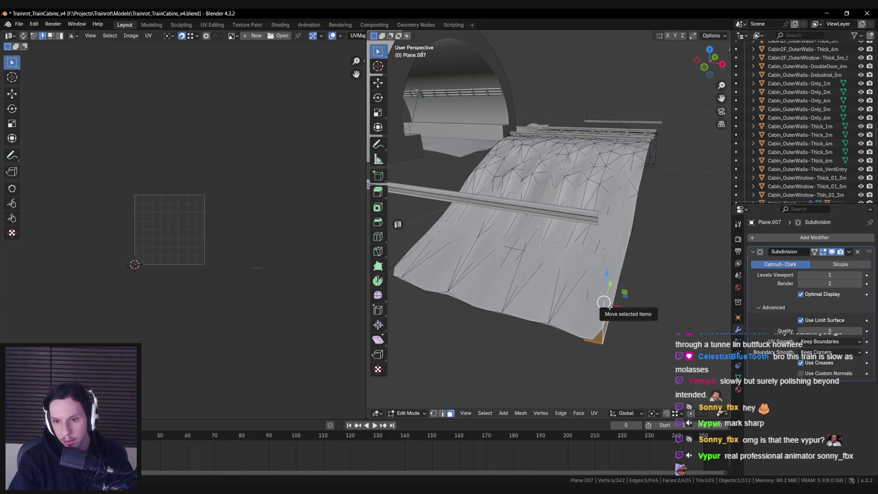
drag(614, 284, 576, 313)
key(3)
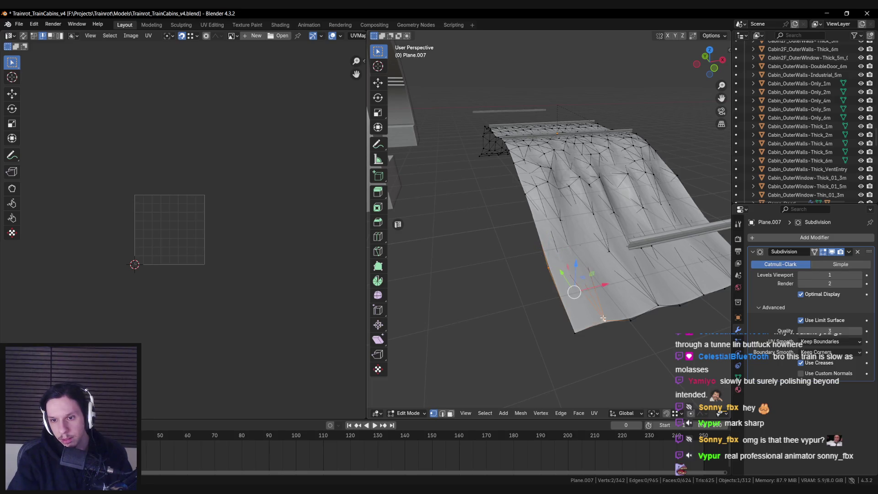
key(Tab)
drag(586, 262, 548, 233)
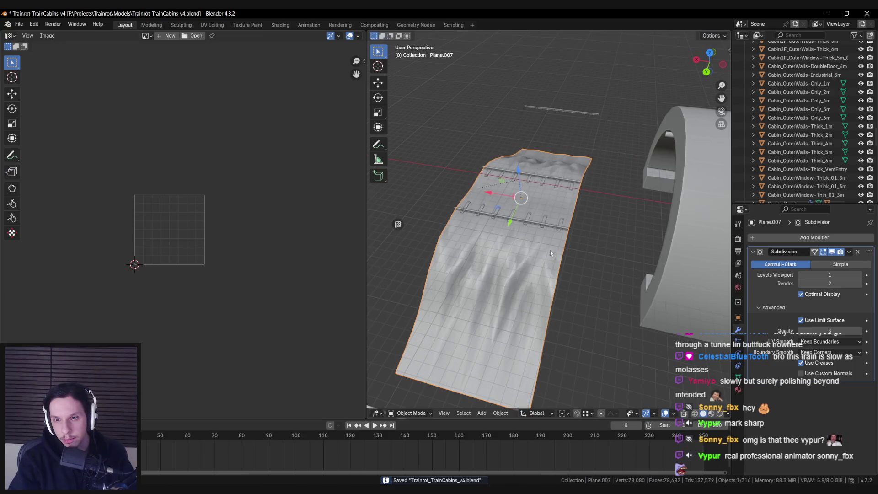
click(544, 229)
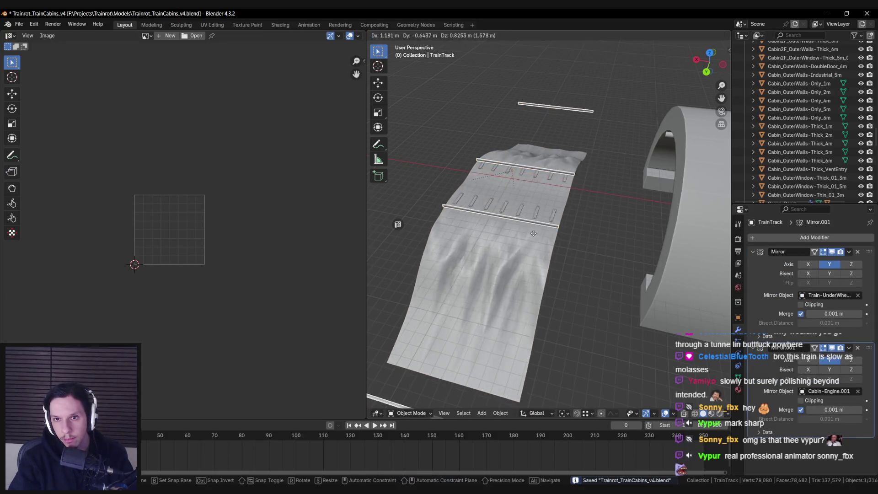
Step: Undo the earlier mirror target change and inspect the track from above and along the rails
key(n)
mouse_move(521, 295)
mouse_down()
mouse_move(509, 288)
mouse_move(535, 270)
mouse_move(508, 309)
mouse_move(520, 278)
mouse_move(476, 310)
mouse_up()
key(n)
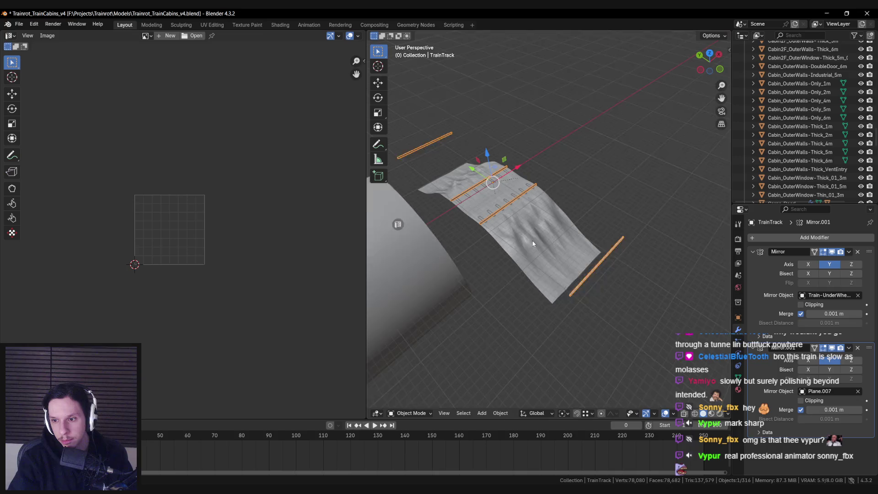
scroll(532, 244, up, 2)
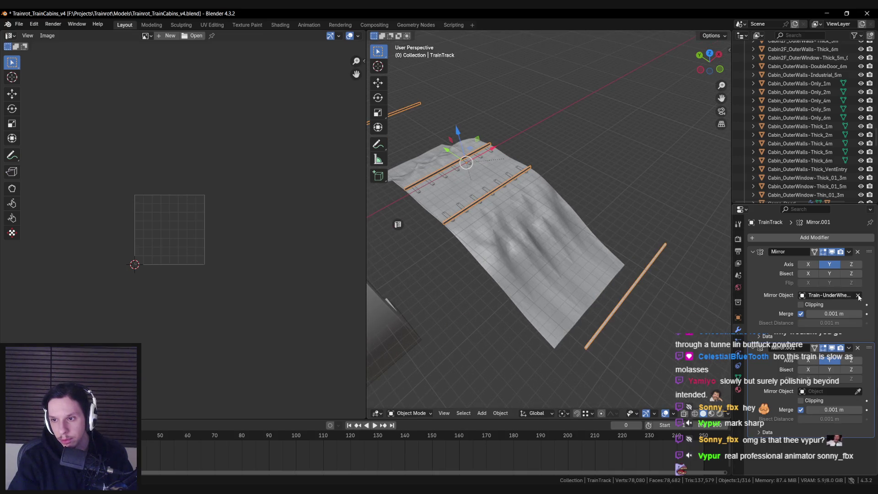
mouse_move(531, 245)
mouse_down()
mouse_move(613, 255)
mouse_move(500, 248)
mouse_move(616, 274)
mouse_move(586, 240)
mouse_move(641, 239)
mouse_move(539, 212)
mouse_move(521, 185)
mouse_move(548, 214)
mouse_up()
key(ctrl+z)
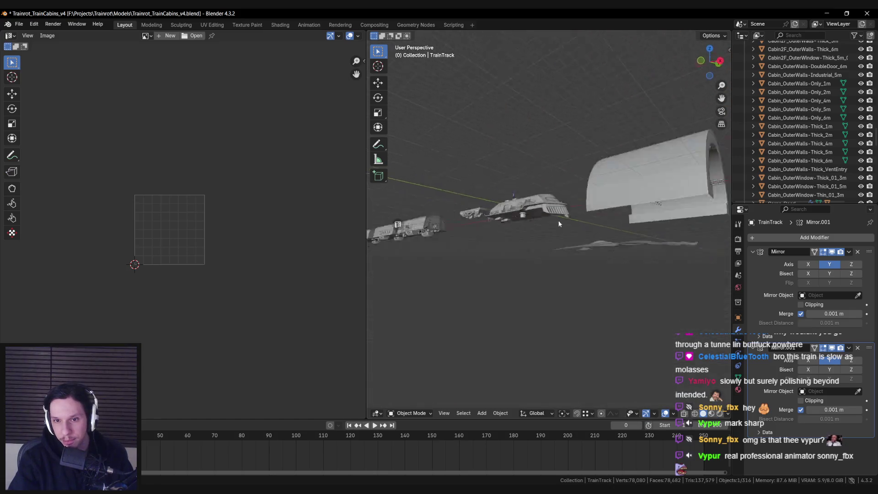
scroll(548, 214, up, 5)
mouse_move(544, 247)
mouse_down()
mouse_move(541, 263)
mouse_move(621, 279)
mouse_move(616, 290)
mouse_move(630, 314)
mouse_move(584, 284)
mouse_up()
Step: Set the sleepers object Cube.019's origin to the 3D cursor
click(582, 271)
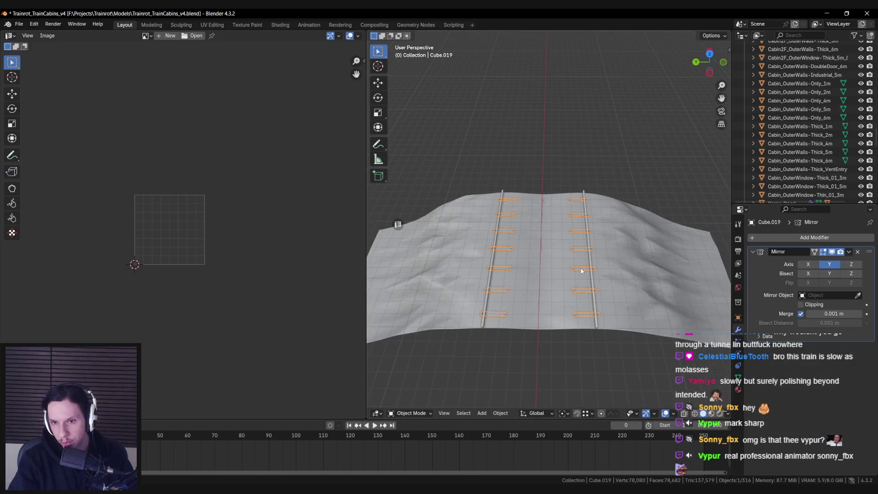
key(Tab)
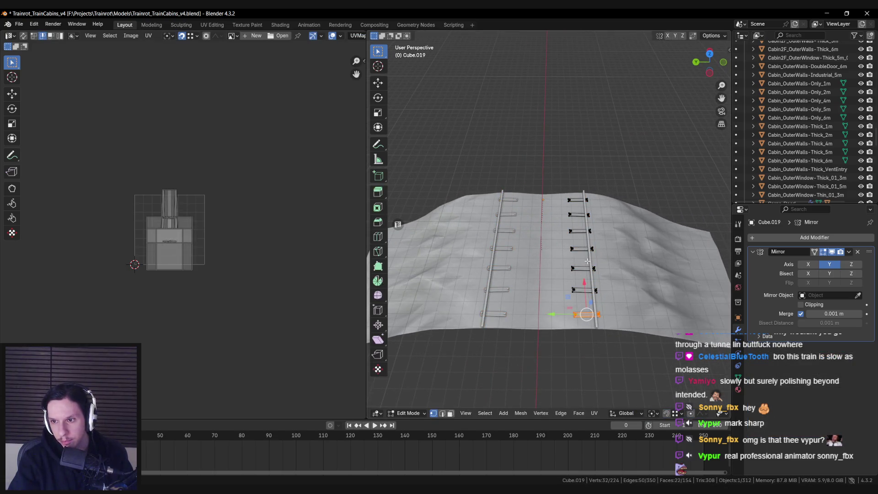
key(Tab)
key(Tab)
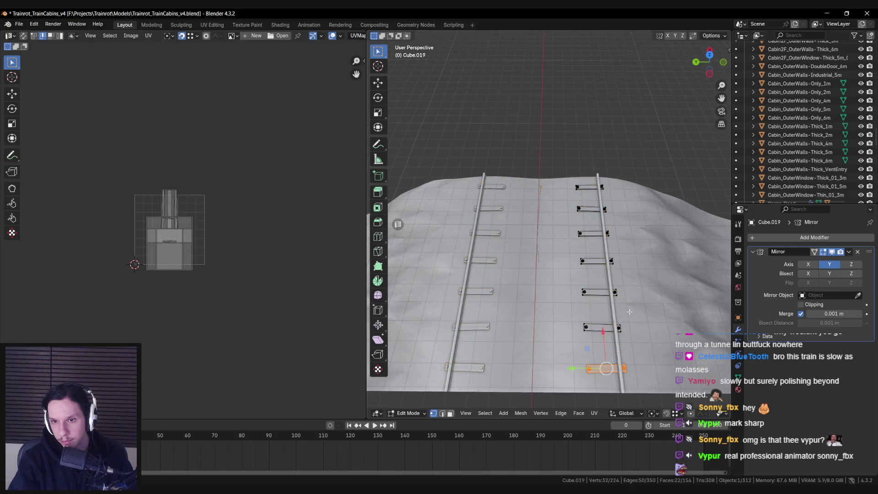
scroll(581, 274, up, 3)
key(Tab)
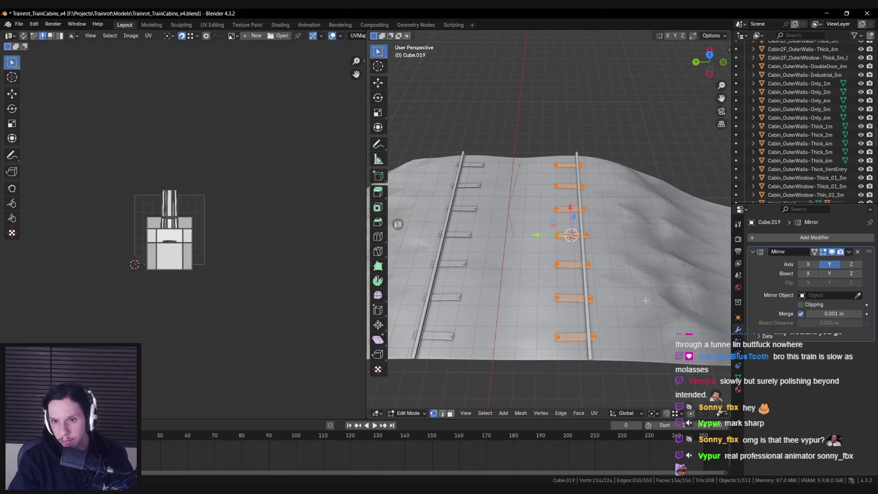
right_click(599, 308)
click(668, 334)
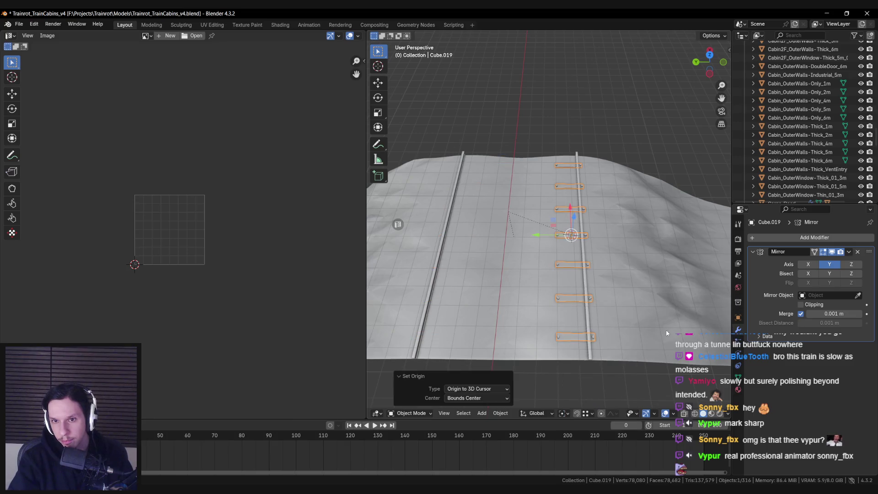
Step: Select the TrainTrack rails and inspect the mirrored second pair of rails
click(502, 284)
mouse_move(502, 283)
mouse_down()
mouse_move(619, 265)
mouse_move(631, 248)
mouse_up()
click(631, 249)
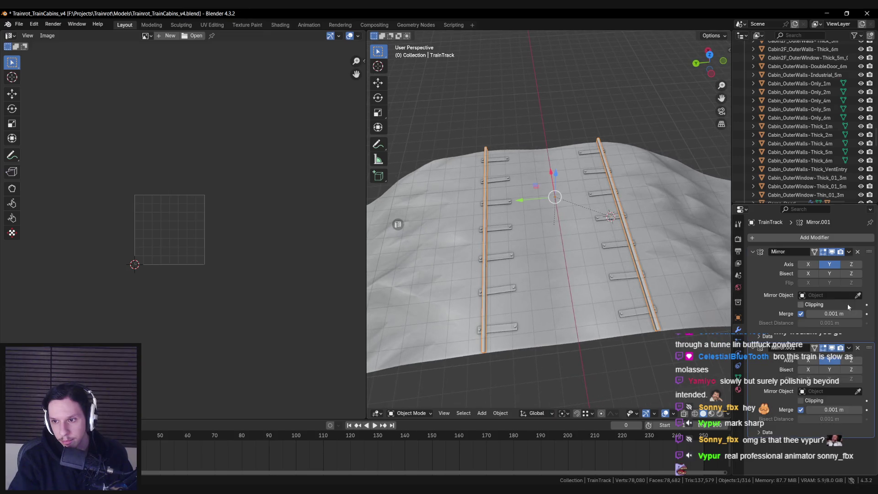
click(612, 256)
mouse_move(612, 256)
mouse_down()
mouse_move(578, 273)
mouse_move(586, 287)
mouse_move(569, 285)
mouse_move(598, 267)
mouse_move(603, 301)
mouse_move(627, 272)
mouse_move(584, 261)
mouse_move(540, 278)
mouse_move(520, 232)
mouse_move(494, 237)
mouse_move(520, 278)
mouse_move(577, 301)
mouse_up()
Step: Save Trainrot_TrainCabins_v4.blend, select terrain tile Plane.007, and export it for Unreal Engine
key(ctrl+s)
click(540, 278)
key(n)
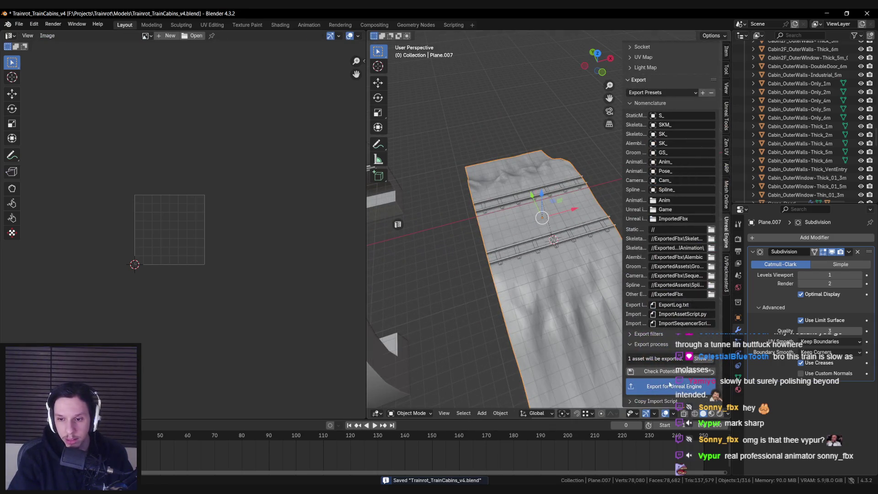
click(676, 387)
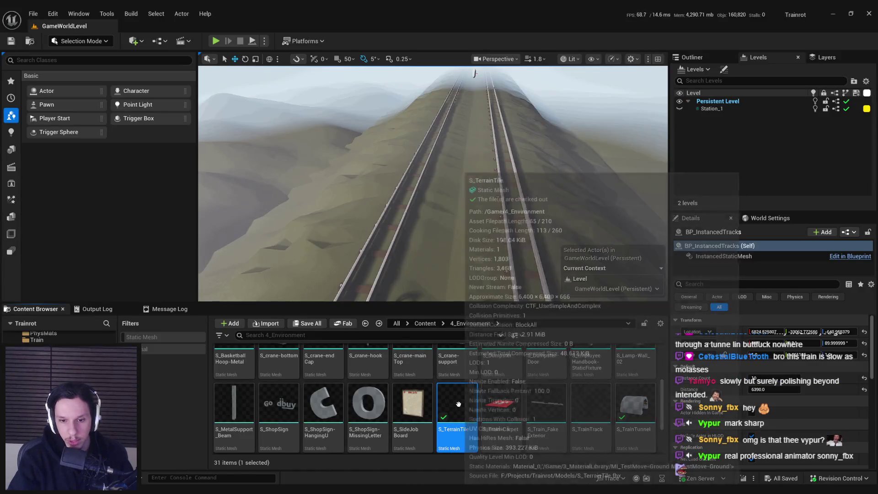
Step: Reimport S_TrainTrack, check out the changed assets, and open it in the Static Mesh editor
right_click(587, 388)
click(620, 115)
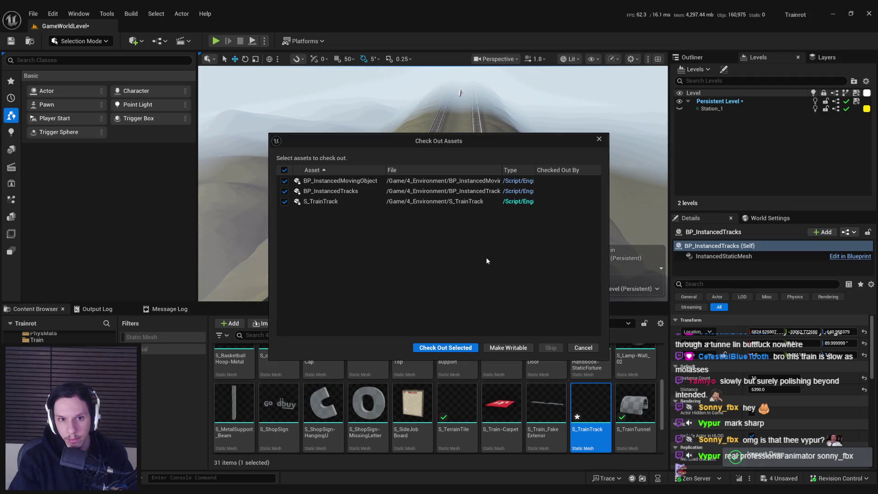
click(451, 348)
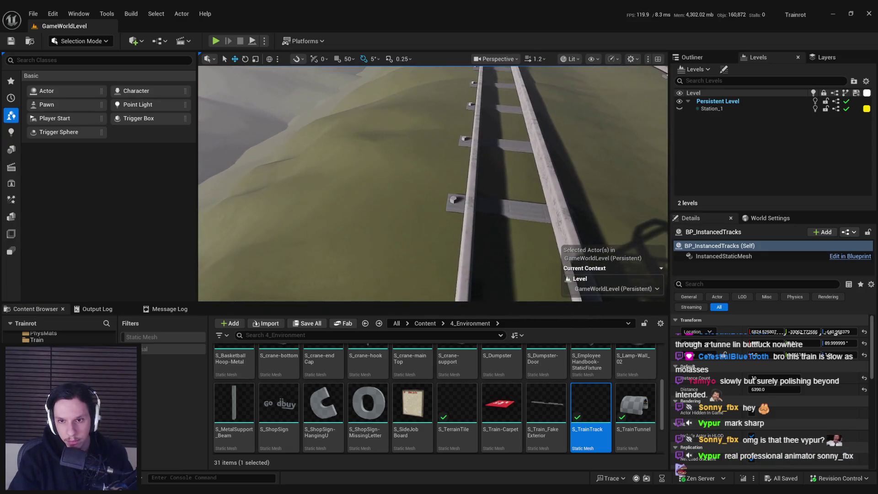
scroll(530, 243, down, 2)
double_click(588, 390)
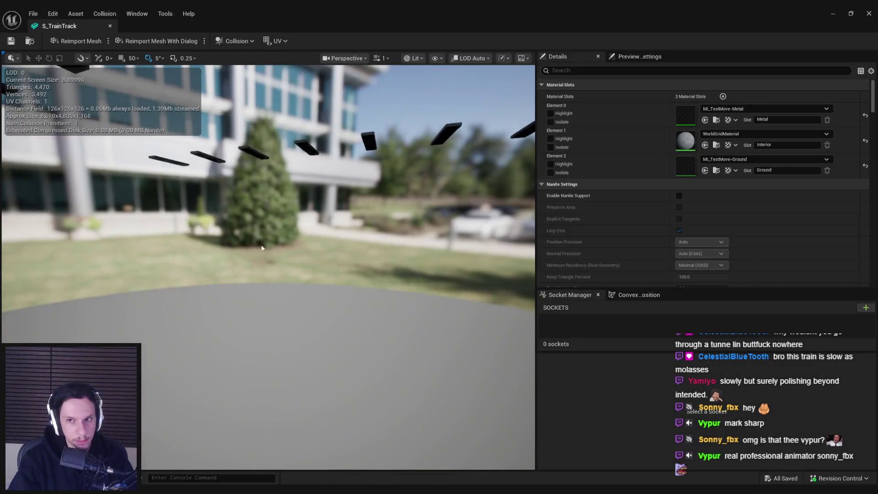
Step: Assign MI_TestMove-Wood to S_TrainTrack's Element 1 material slot in place of WorldGridMaterial
mouse_move(262, 248)
mouse_down()
mouse_move(263, 211)
mouse_move(233, 210)
mouse_up()
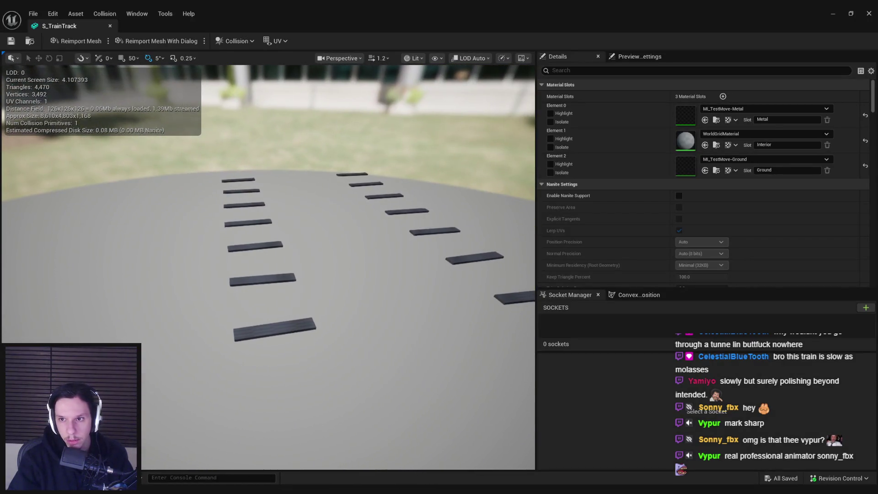
click(551, 139)
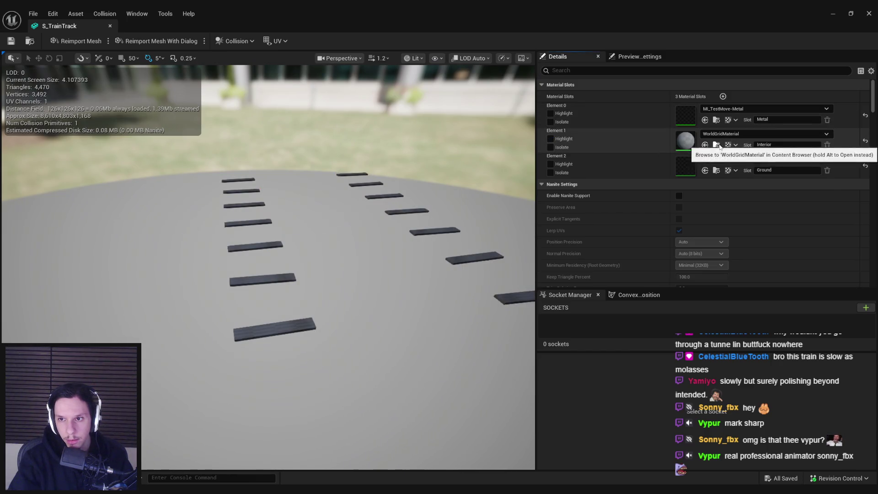
click(717, 170)
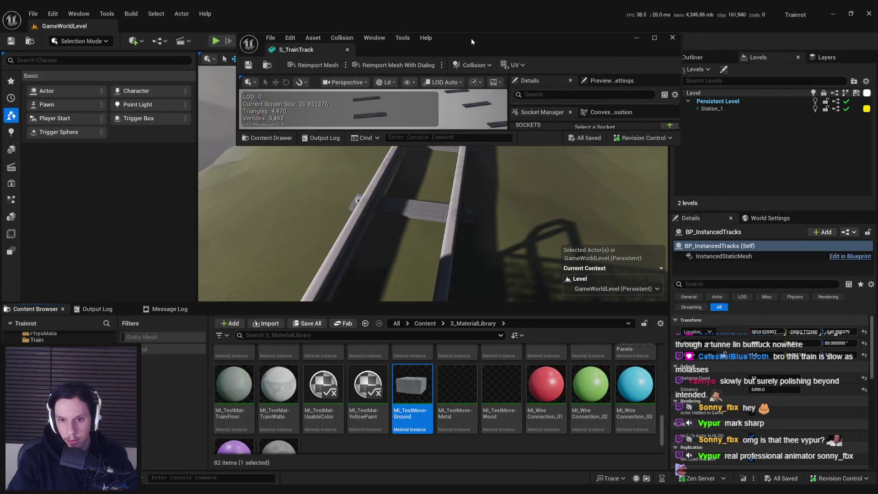
double_click(492, 37)
click(737, 133)
text(testmove)
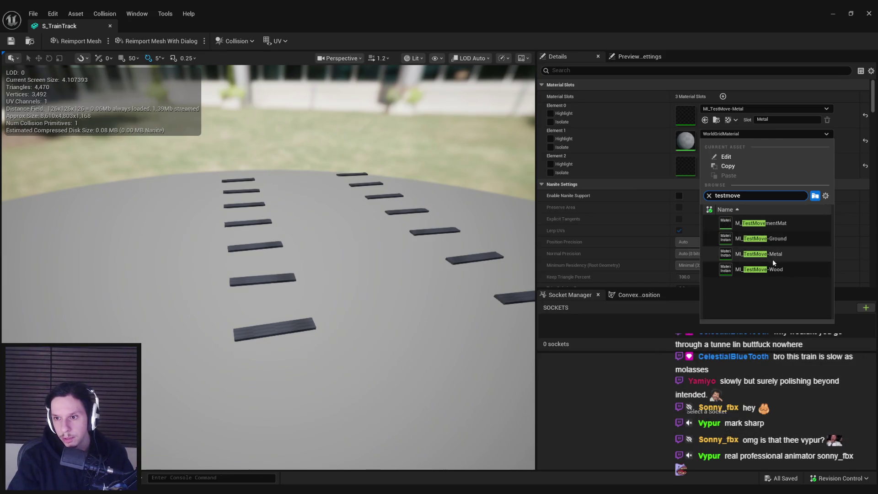
click(759, 270)
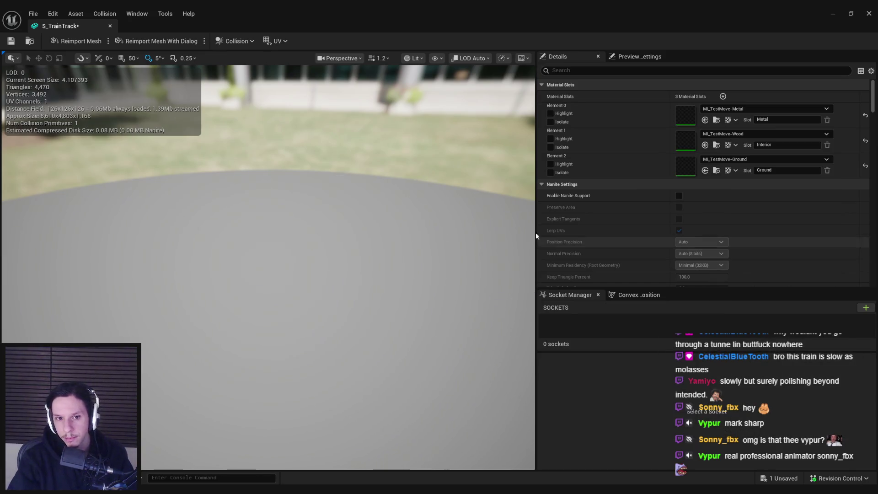
Step: Close the mesh editor and start a fullscreen play session of the level
click(110, 26)
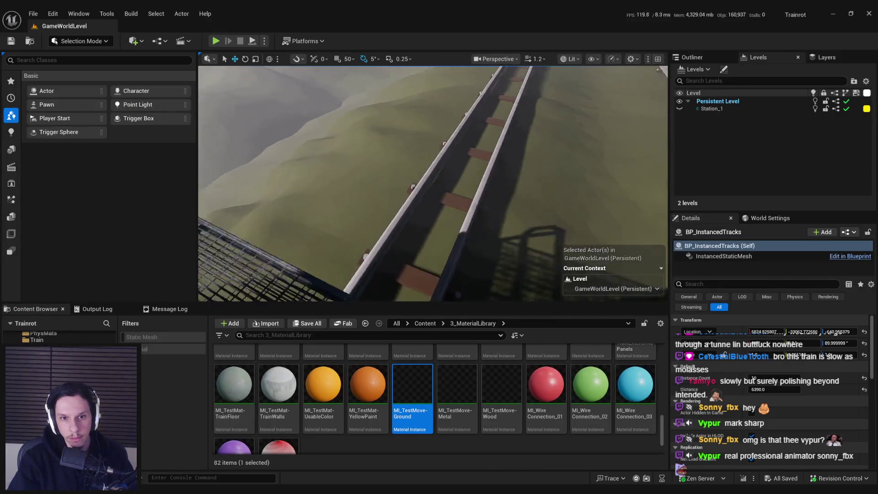
drag(414, 163, 418, 163)
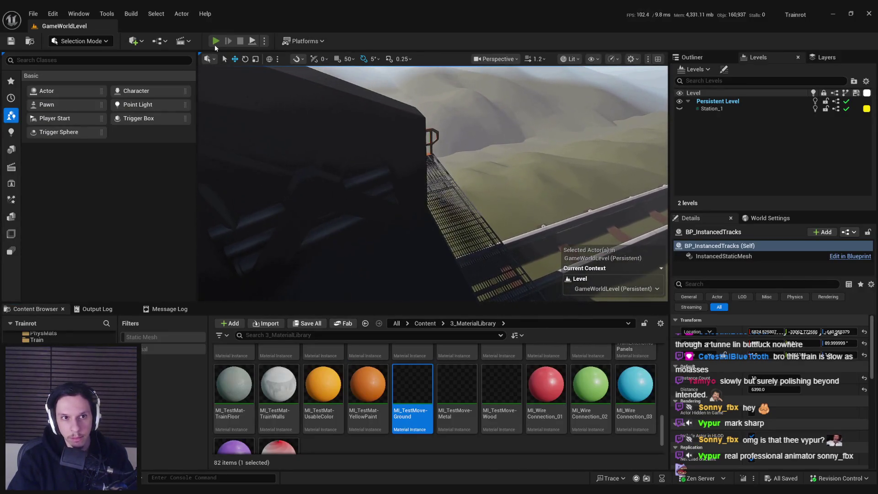
click(215, 41)
key(F11)
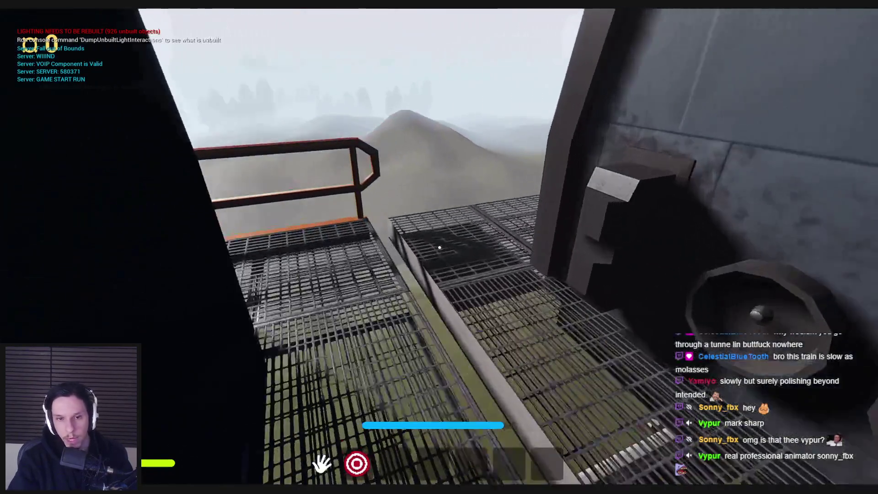
Step: Walk along the train's walkway, looking toward the hills and the tracks ahead
key(w)
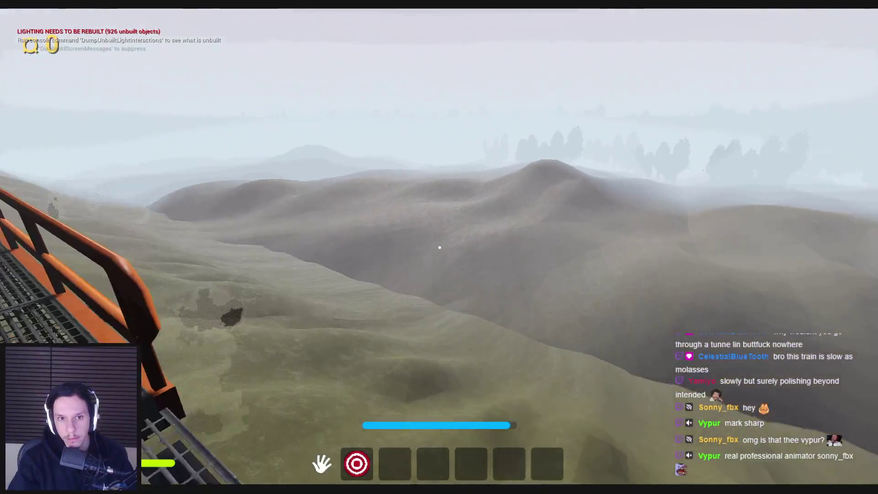
key(shift+w)
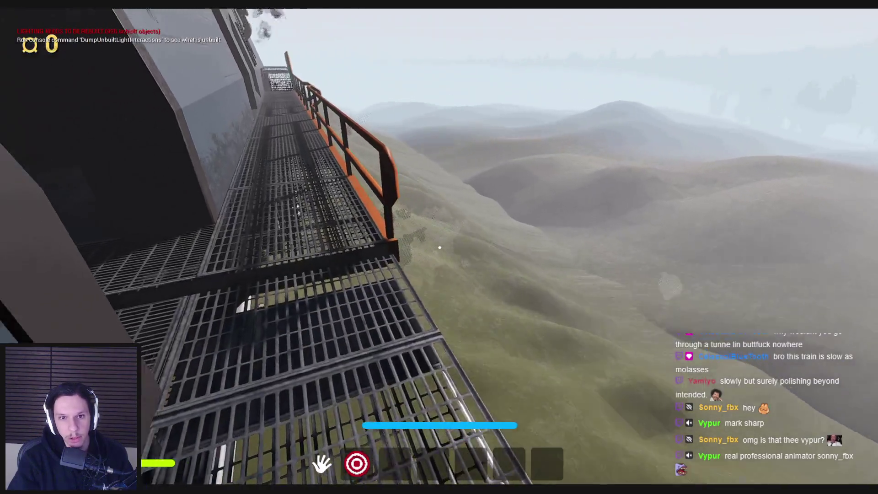
key(shift+w)
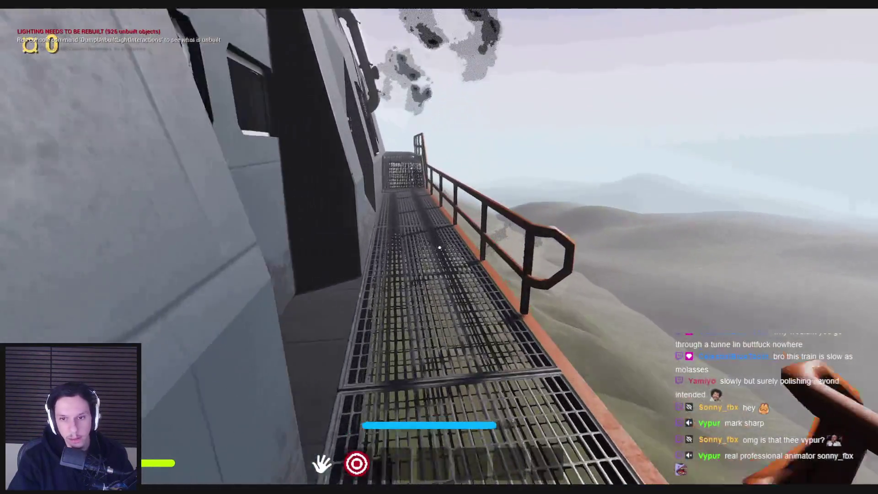
key(shift+w)
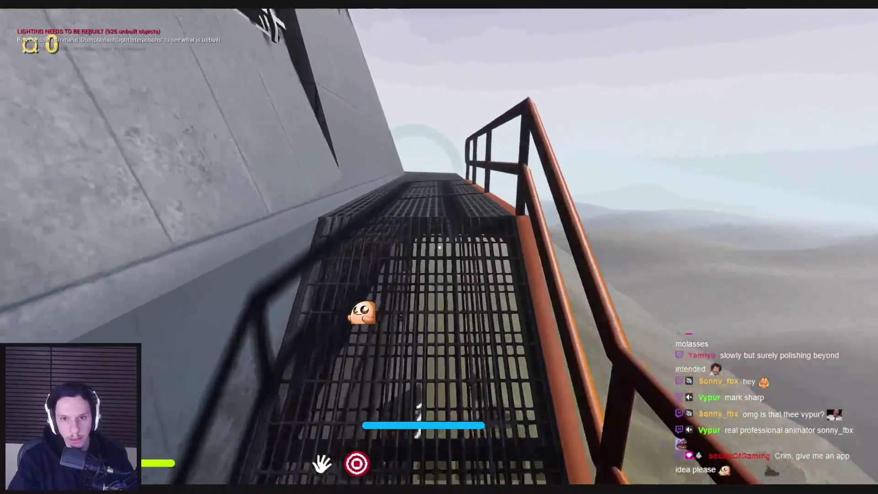
key(w)
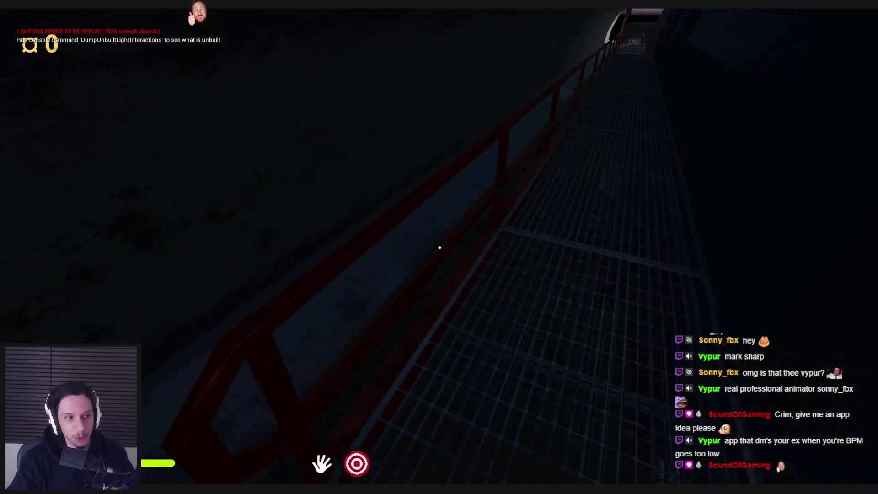
Step: Walk through the lit tunnel opening, out onto the walkway and along the dark catwalk
key(w)
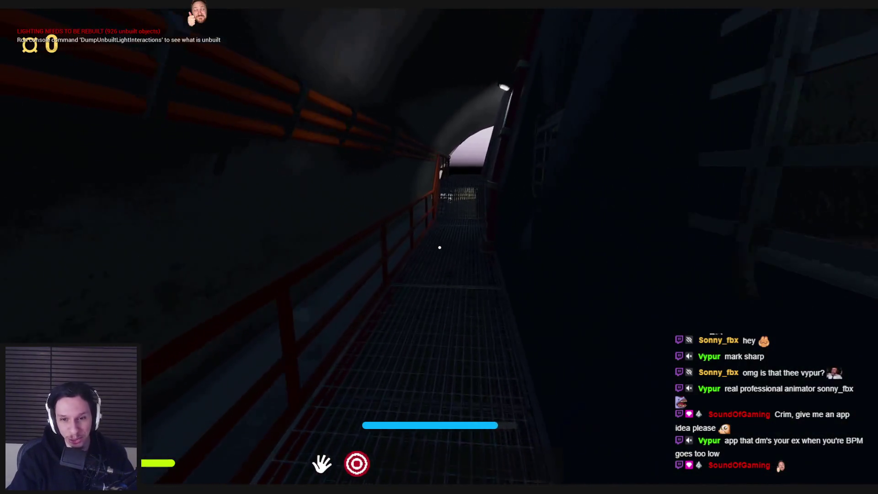
key(w)
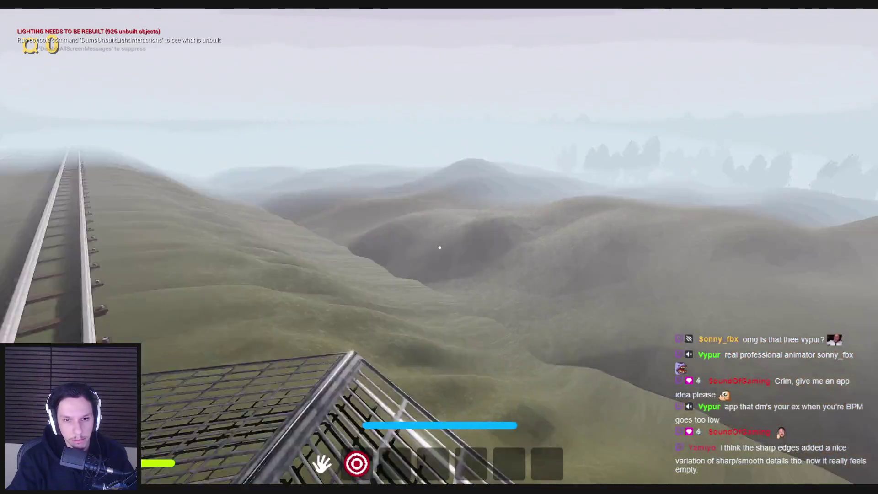
key(w)
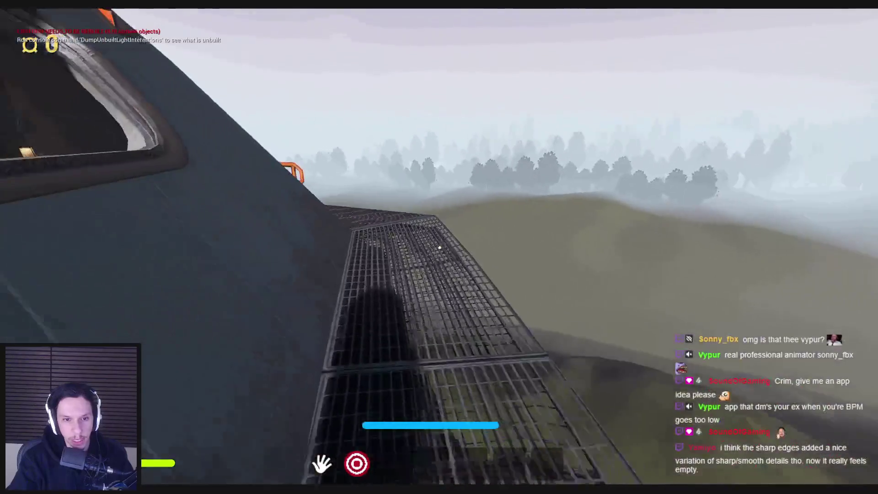
key(w)
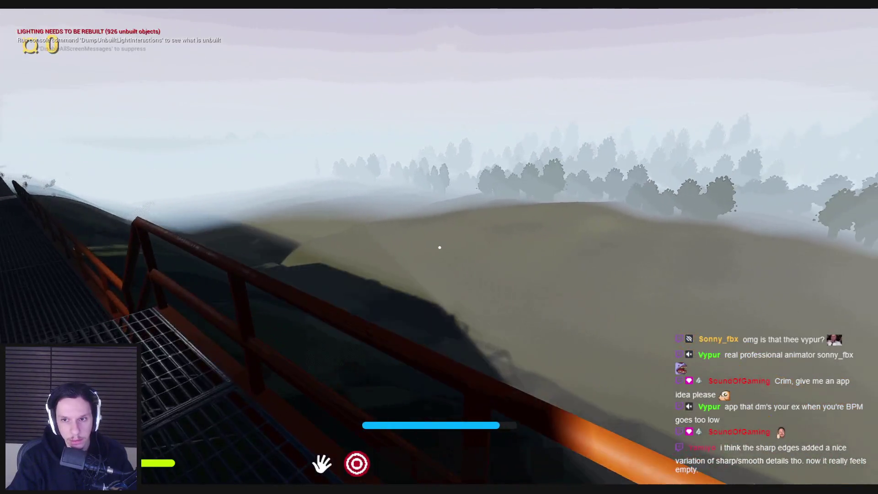
Step: Enter the terminal room, pick up the rat, and carry it toward the doorway
key(w)
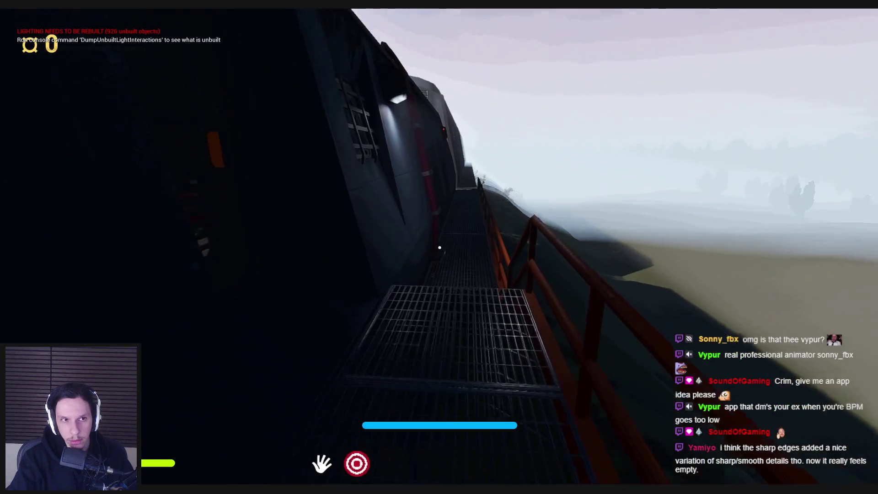
key(w)
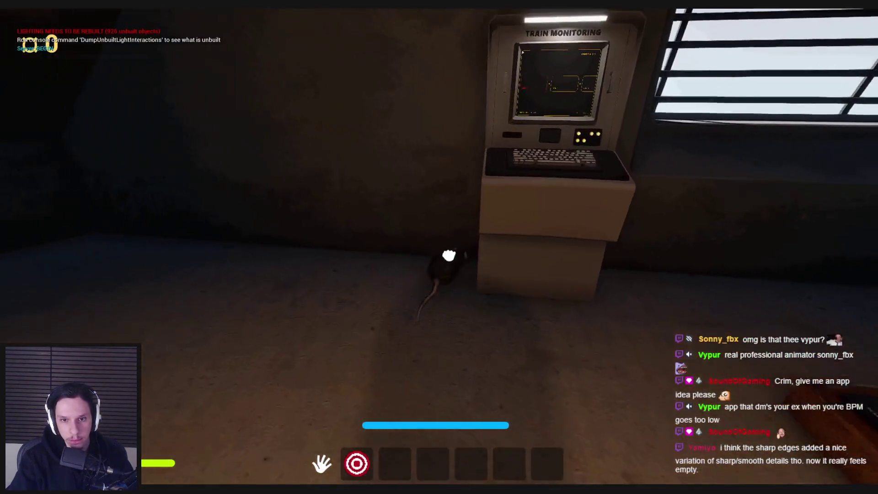
mouse_move(451, 255)
mouse_down()
mouse_move(447, 369)
mouse_move(307, 241)
mouse_move(365, 244)
mouse_up()
key(w)
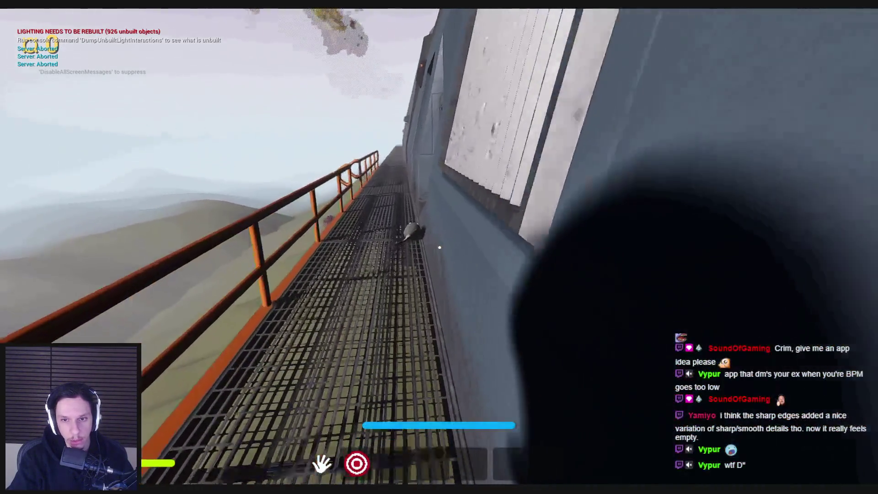
Step: Throw the rat along the catwalk, walk to the door, and stop the play session
key(w)
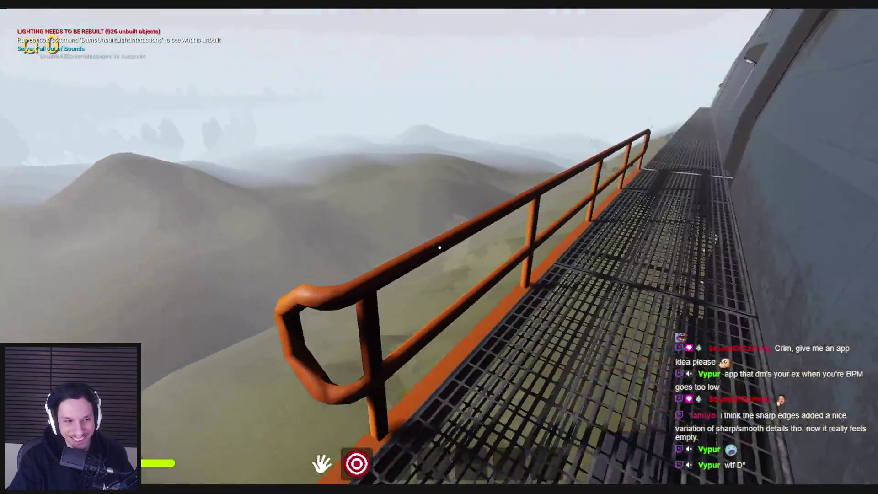
key(w)
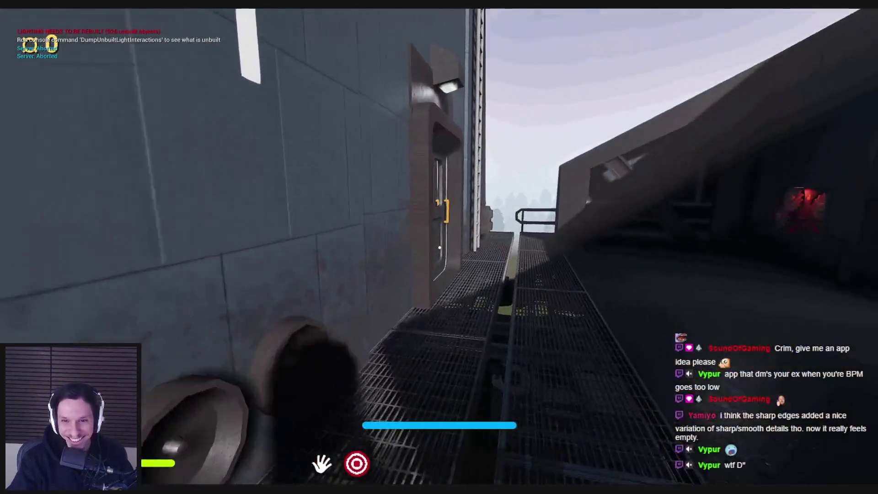
key(w)
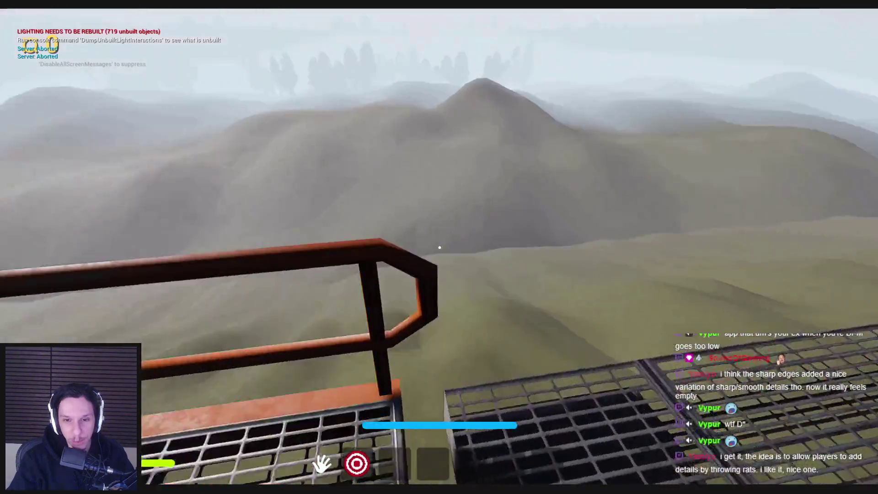
key(Escape)
Step: Switch back to Blender and toggle the track plane into Edit Mode and back to Object Mode
key(alt+Tab)
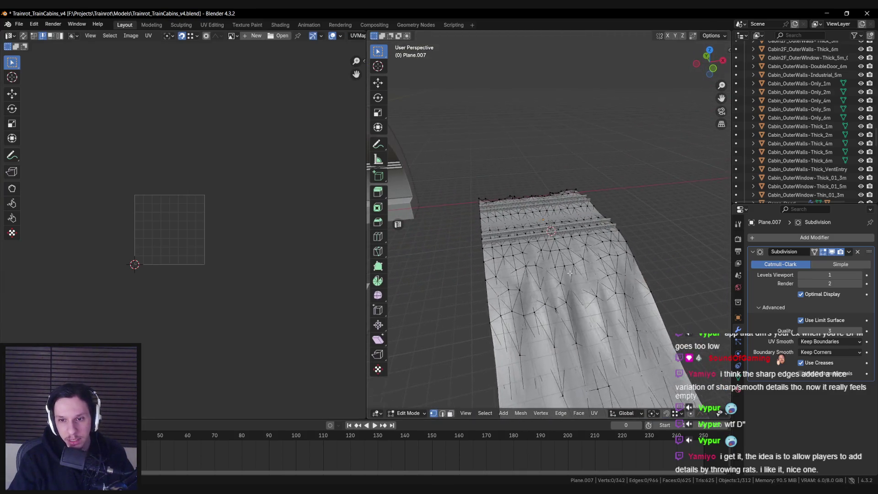
key(Tab)
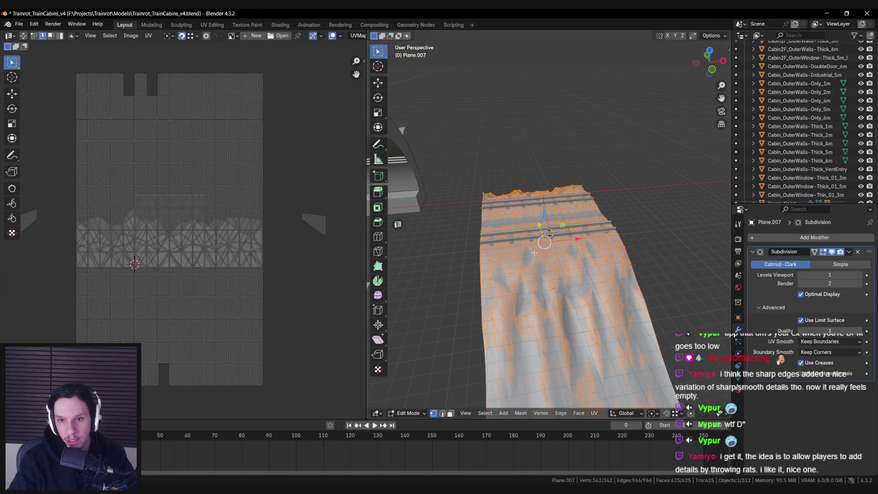
right_click(488, 252)
key(Escape)
key(Tab)
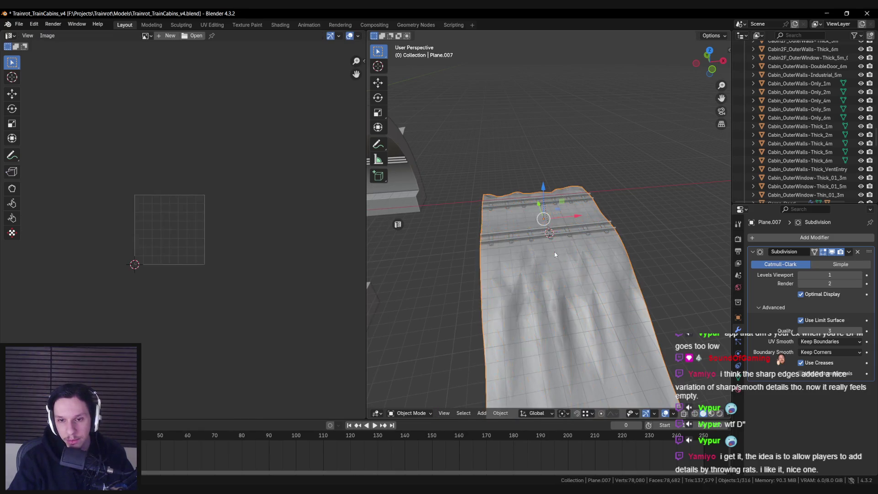
Step: Apply Shade Auto Smooth to the track, trying 35°, 25° and 15° before settling at about 12°
right_click(554, 251)
click(538, 223)
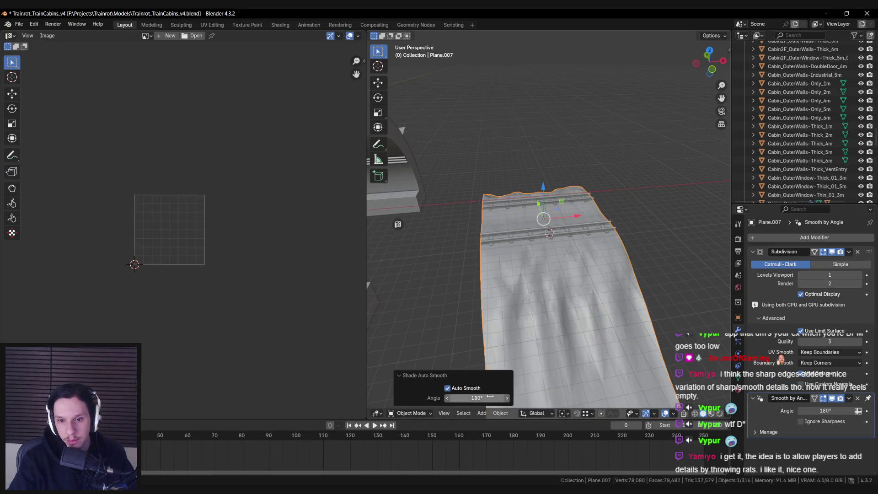
text(35)
key(Return)
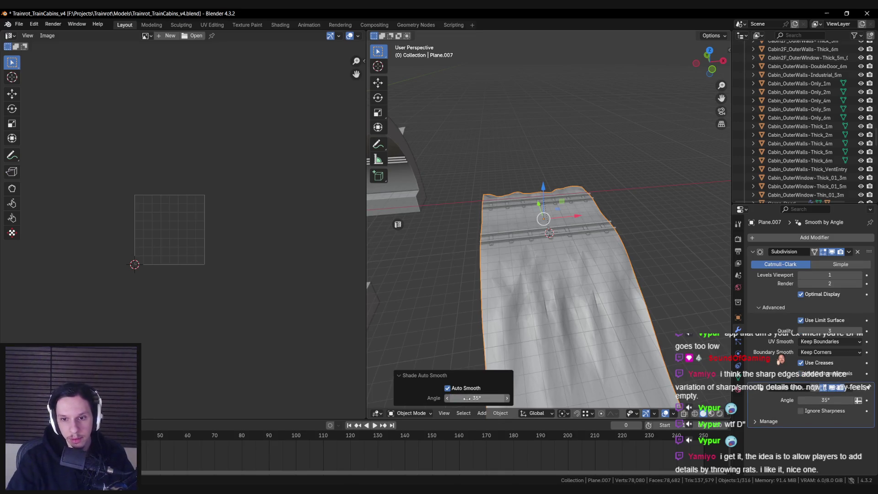
text(25)
key(Return)
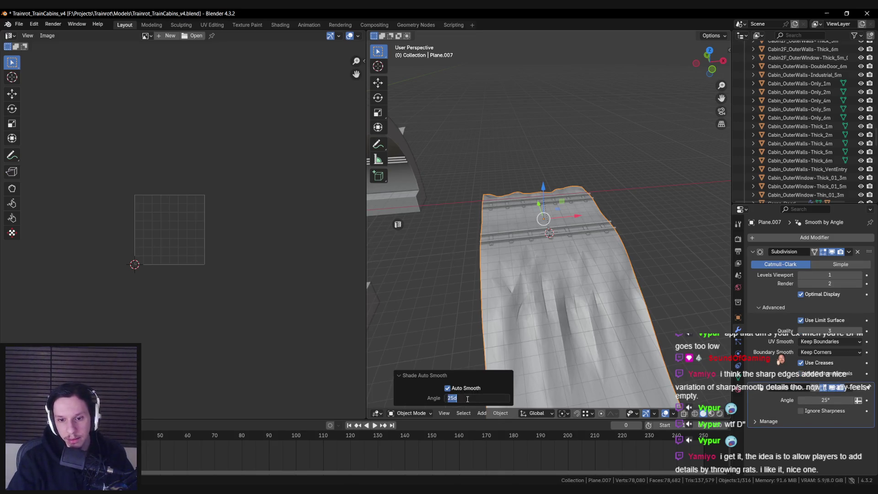
text(15)
key(Return)
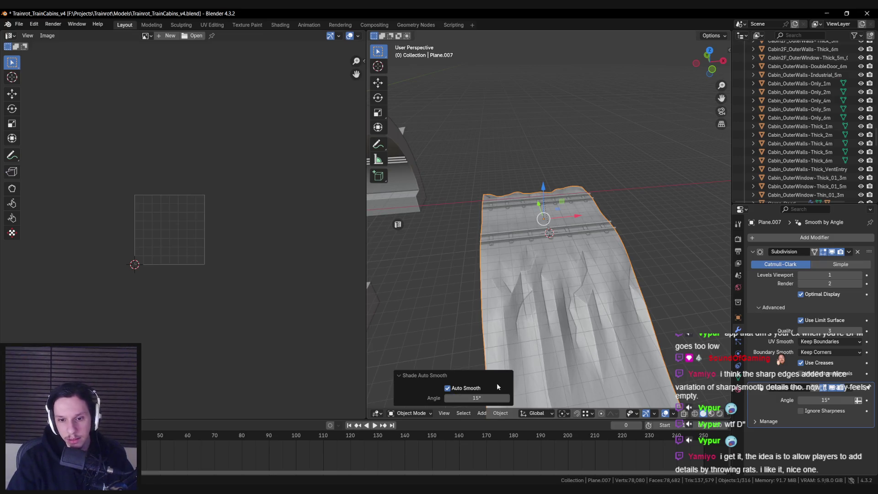
click(499, 387)
click(463, 388)
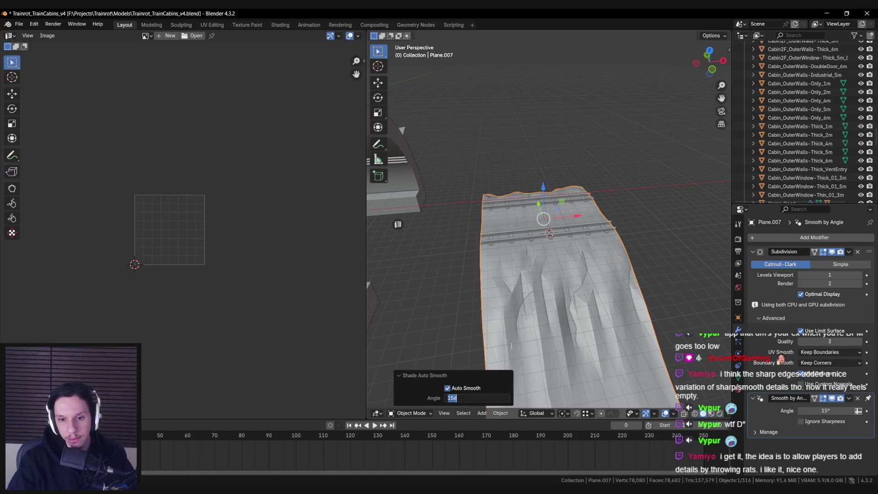
key(Return)
mouse_move(511, 346)
mouse_down()
mouse_move(540, 327)
mouse_move(608, 361)
mouse_up()
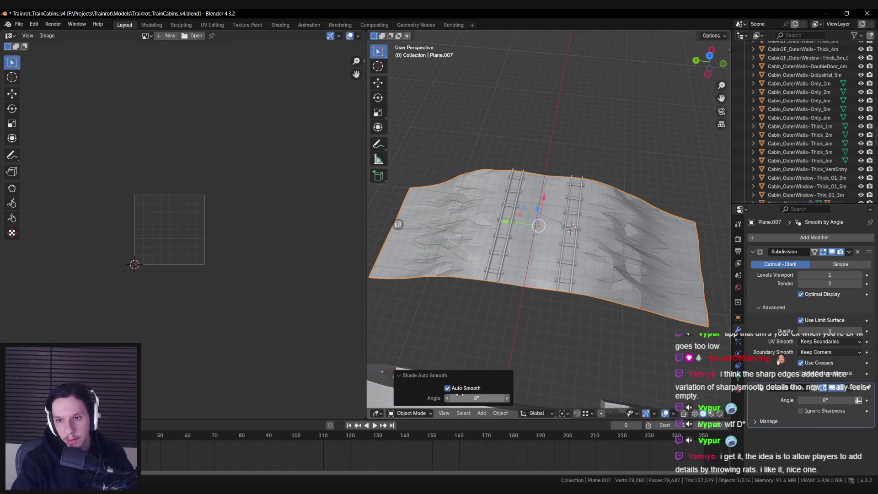
mouse_move(632, 277)
mouse_down()
mouse_move(521, 281)
mouse_move(444, 376)
mouse_up()
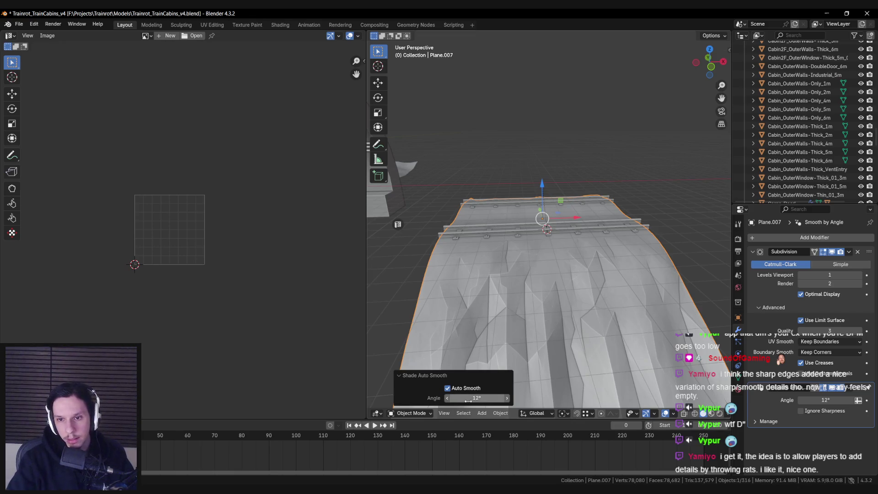
mouse_move(480, 338)
mouse_down()
mouse_move(487, 306)
mouse_move(517, 311)
mouse_move(572, 238)
mouse_up()
Step: Export the smoothed train track mesh to Unreal from the sidebar
click(540, 240)
key(n)
key(n)
click(603, 207)
key(KP_Decimal)
Step: Apply Shade Auto Smooth to the terrain tile at a 9° angle and inspect its shading
right_click(496, 303)
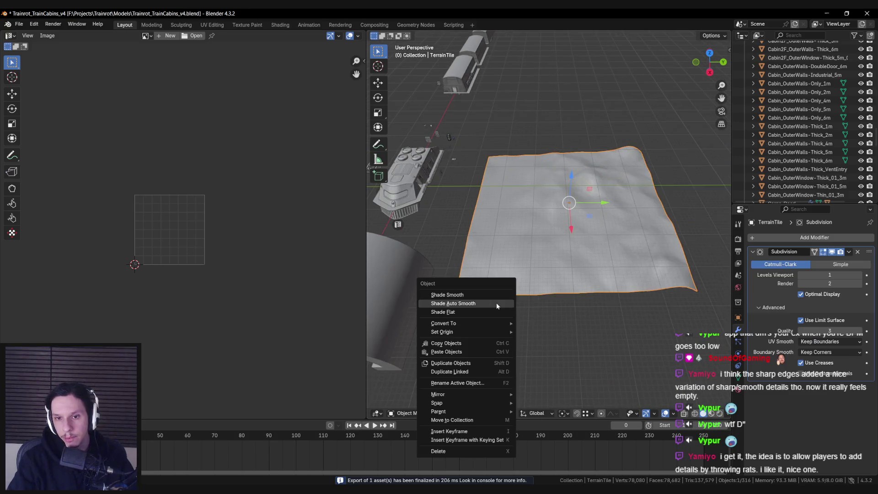
click(506, 295)
scroll(561, 238, up, 5)
scroll(561, 272, down, 5)
mouse_move(561, 271)
mouse_down()
mouse_move(498, 270)
mouse_move(503, 251)
mouse_move(622, 242)
mouse_move(583, 265)
mouse_move(600, 254)
mouse_move(543, 312)
mouse_move(501, 314)
mouse_move(477, 398)
mouse_up()
key(Return)
drag(517, 292, 471, 397)
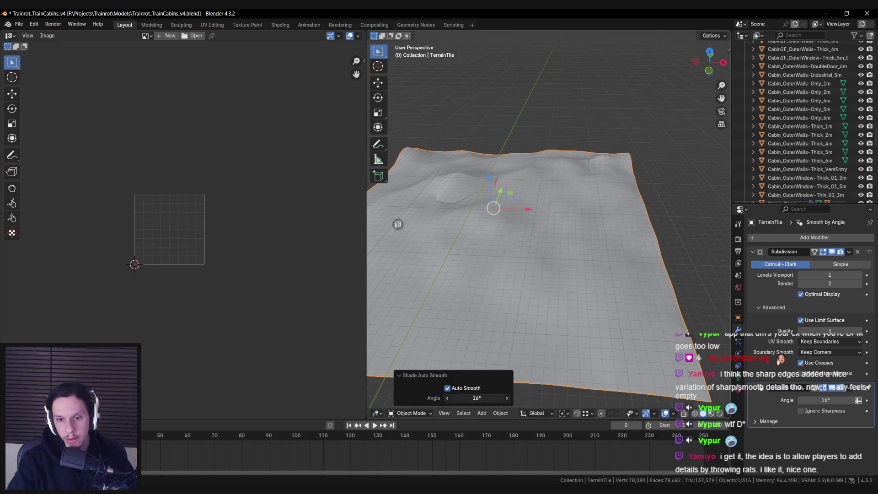
mouse_move(503, 357)
mouse_down()
mouse_move(512, 325)
mouse_move(487, 405)
mouse_up()
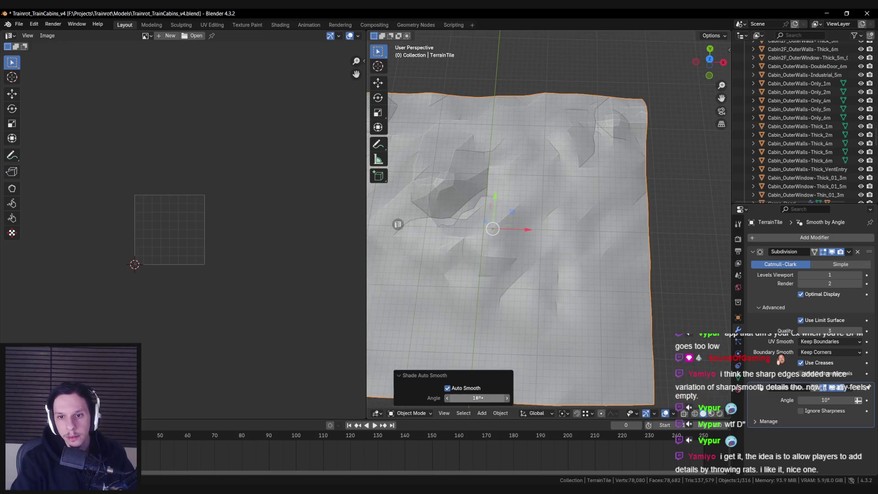
mouse_move(478, 398)
mouse_down()
mouse_move(506, 252)
mouse_move(531, 268)
mouse_move(529, 245)
mouse_move(509, 237)
mouse_up()
scroll(508, 247, down, 3)
Step: Save the Blender file and export the terrain tile from the Unreal export sidebar
key(ctrl+s)
scroll(511, 239, down, 3)
key(n)
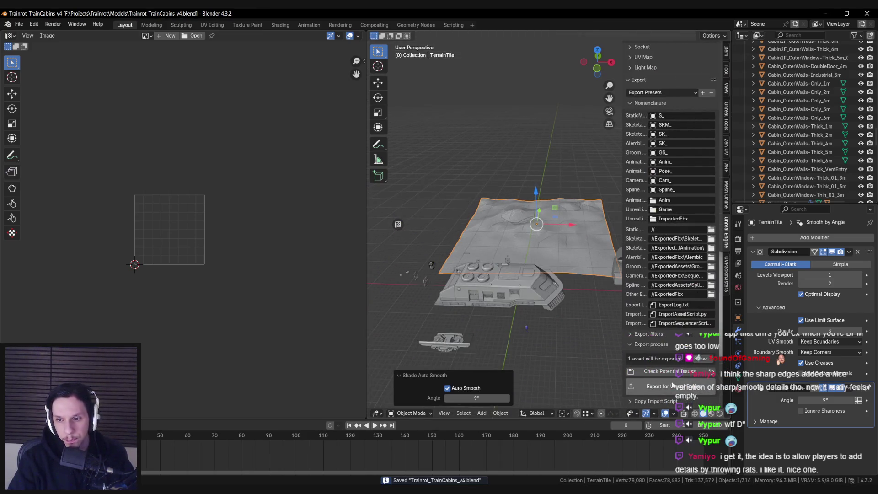
scroll(461, 204, up, 3)
key(n)
scroll(461, 203, up, 3)
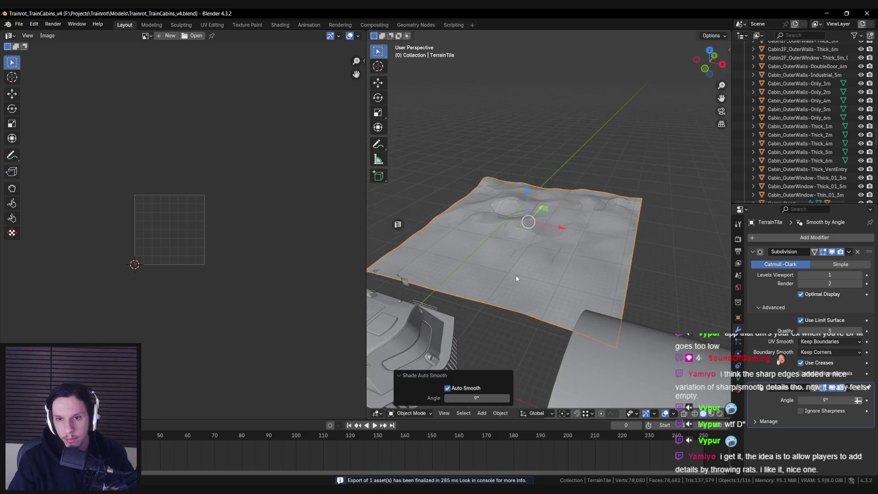
scroll(487, 244, down, 2)
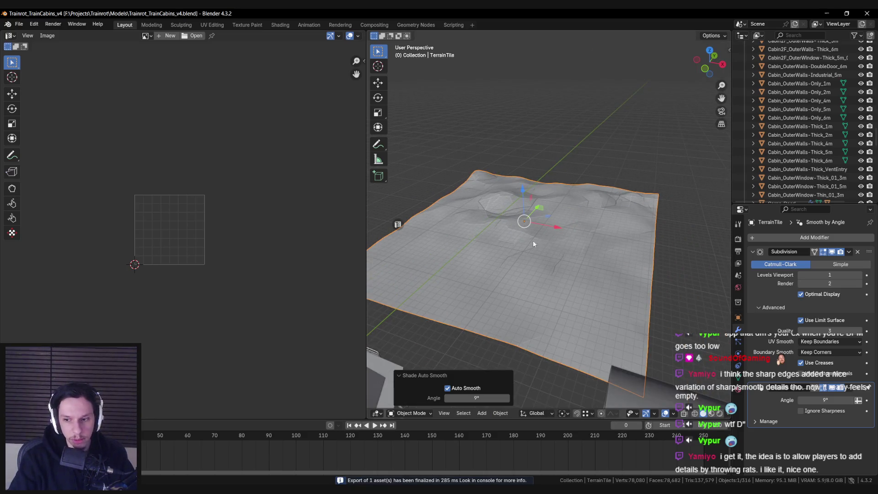
drag(508, 183, 507, 273)
drag(548, 215, 539, 270)
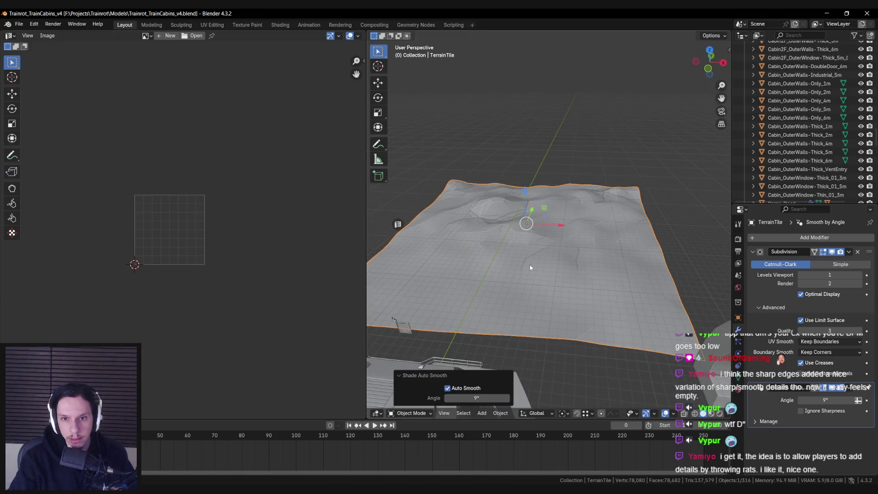
key(alt+Tab)
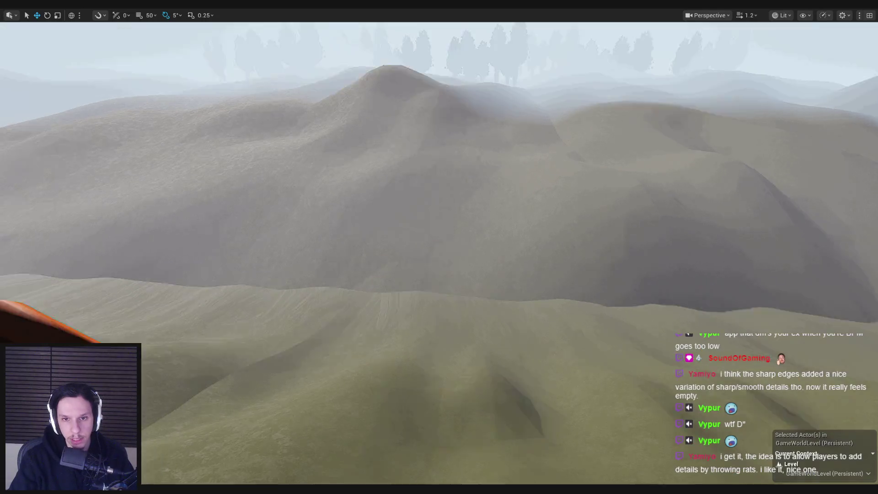
Step: Restore the editor layout and reimport the updated S_TrainTrack mesh
key(Up)
key(Up)
key(Up)
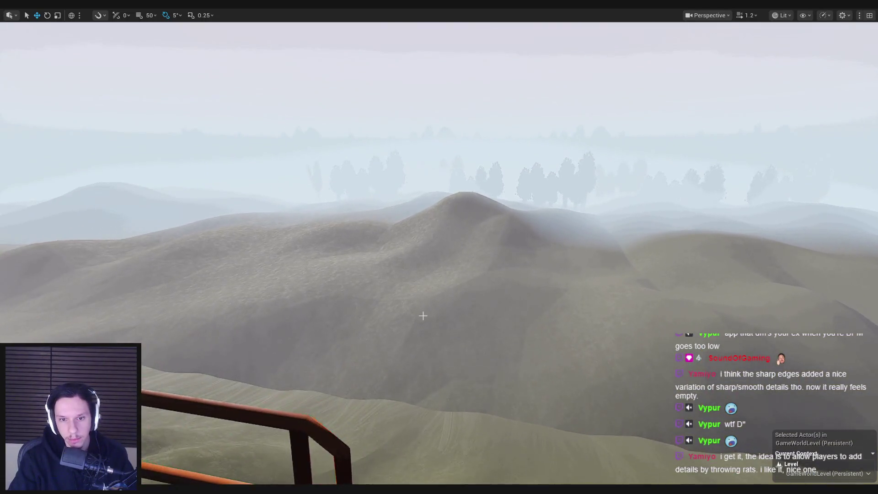
key(F11)
key(F11)
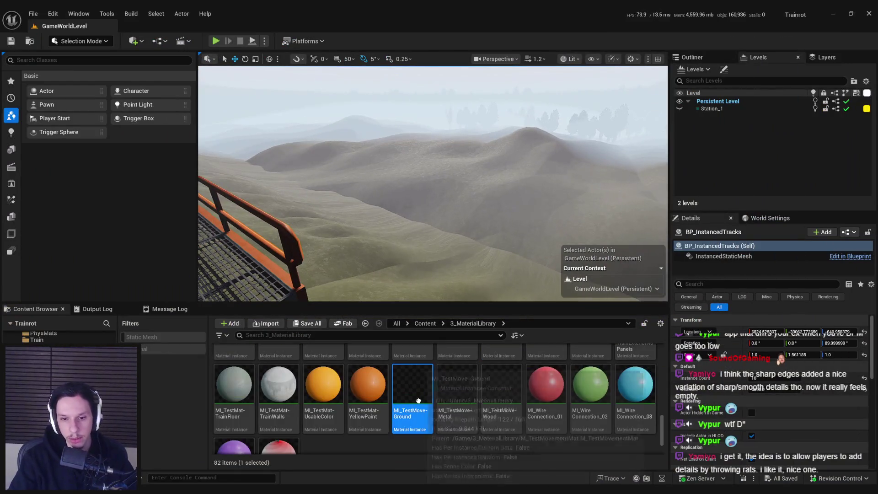
click(723, 256)
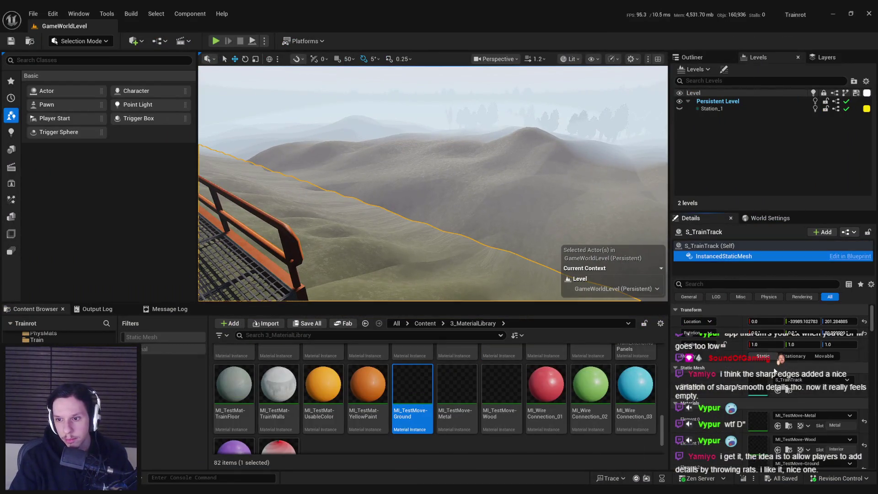
click(789, 391)
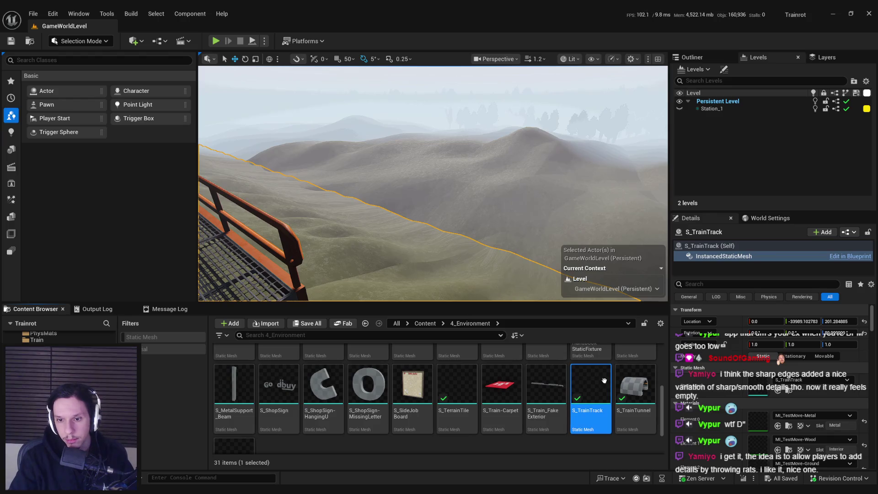
right_click(600, 382)
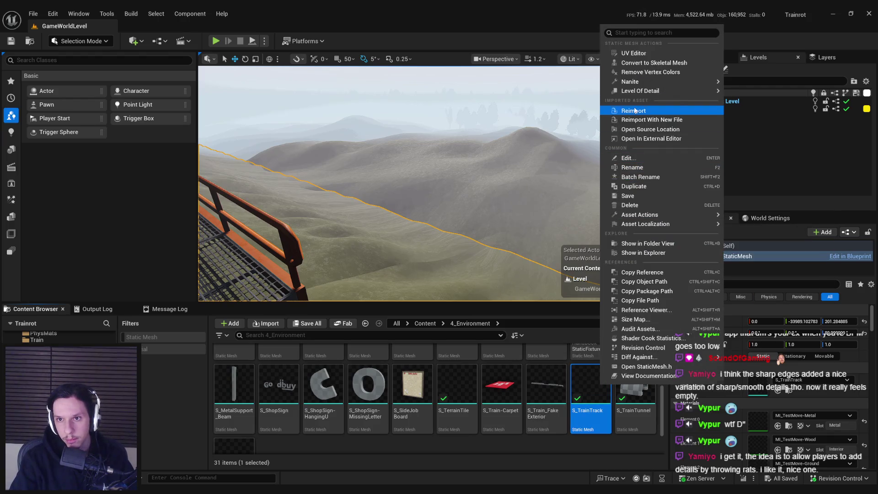
click(634, 111)
Step: Reimport the updated S_TerrainTile mesh and save the level and all modified assets
drag(431, 238, 431, 246)
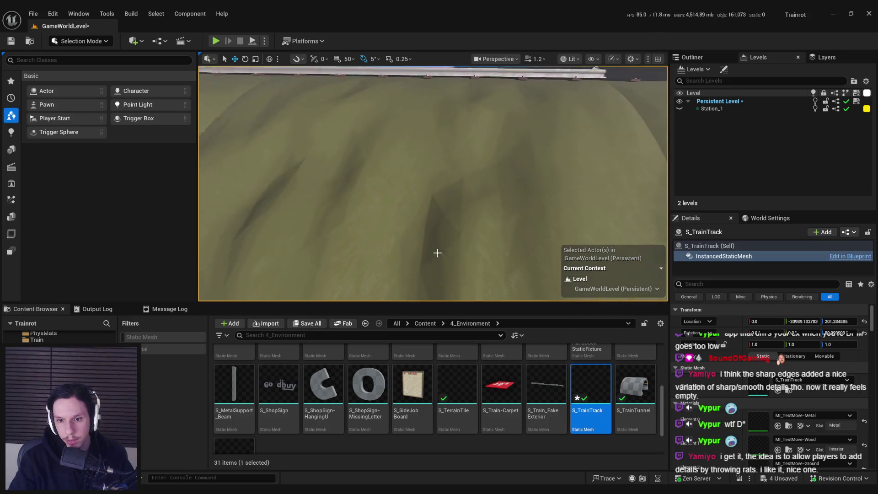
click(462, 400)
right_click(462, 401)
click(507, 113)
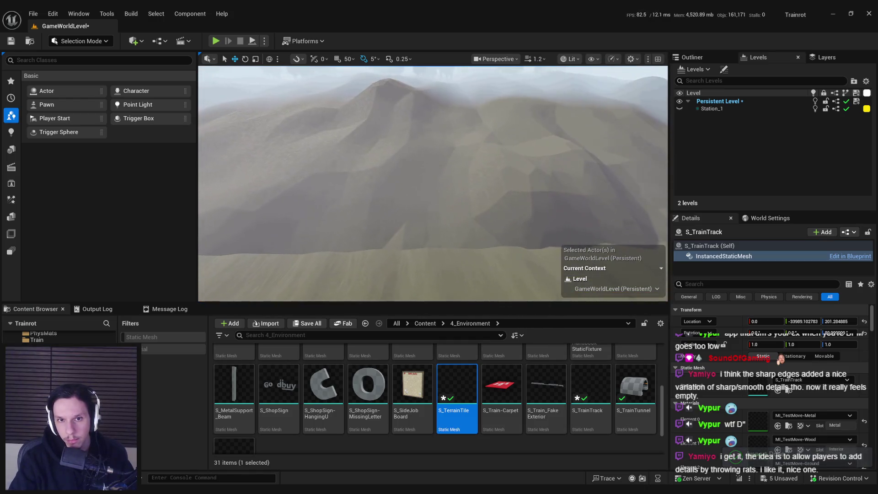
key(ctrl+shift+s)
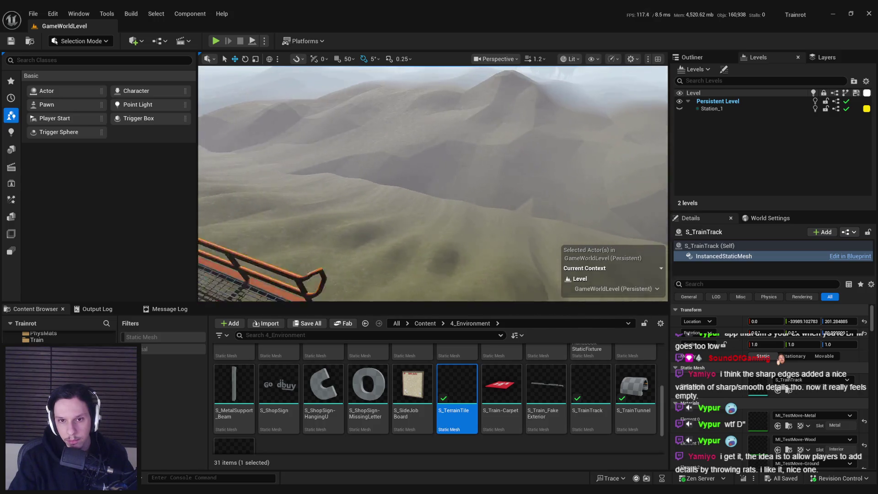
Step: Fly the camera over the track and hillside to check the smoother terrain shading
key(w)
key(w)
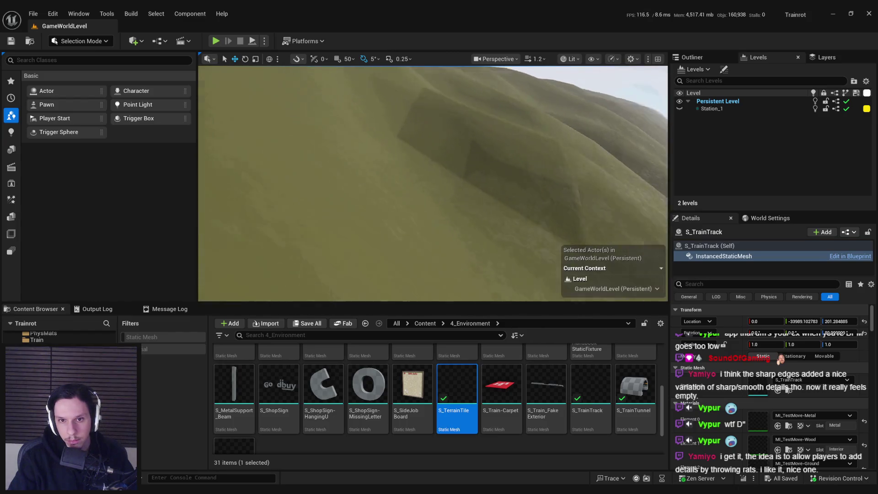
key(w)
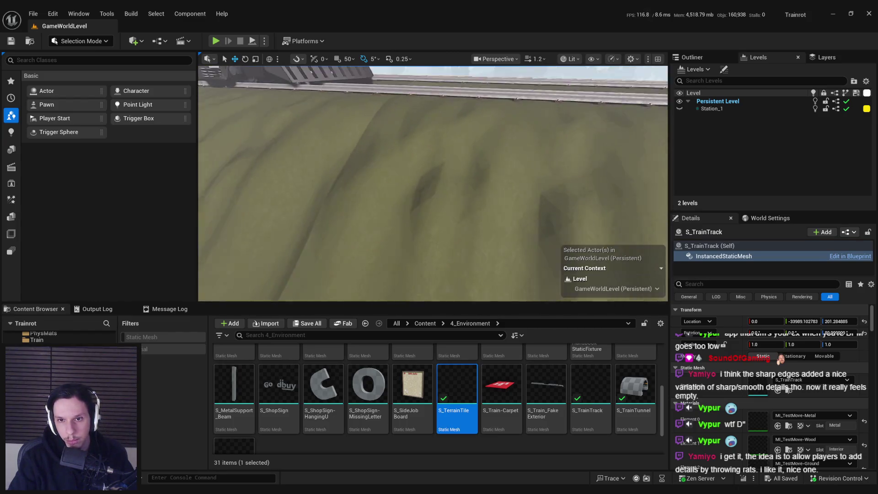
key(w)
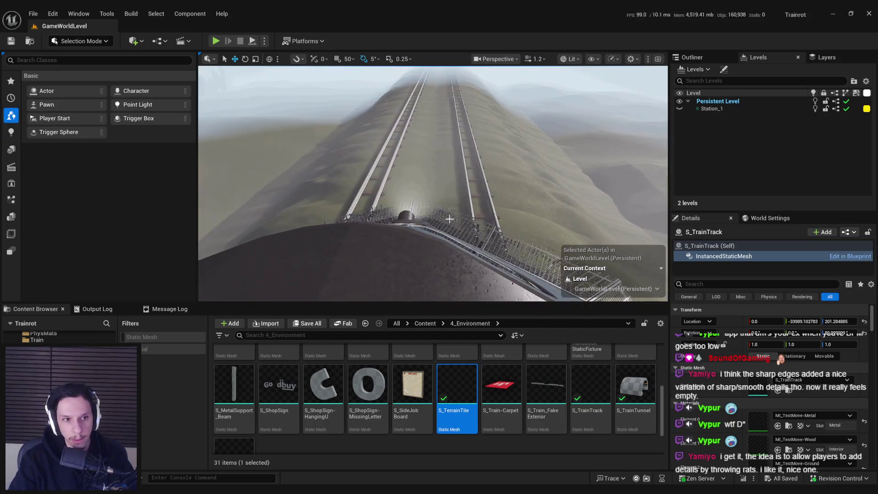
drag(449, 219, 348, 196)
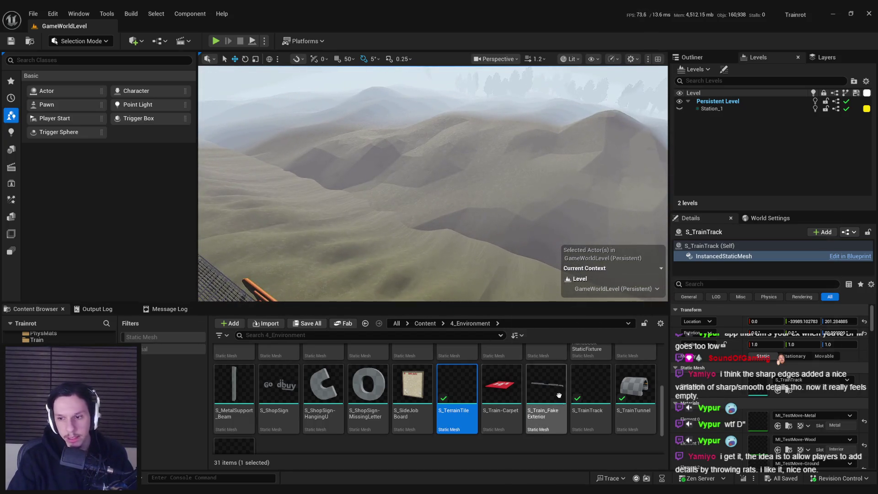
click(789, 426)
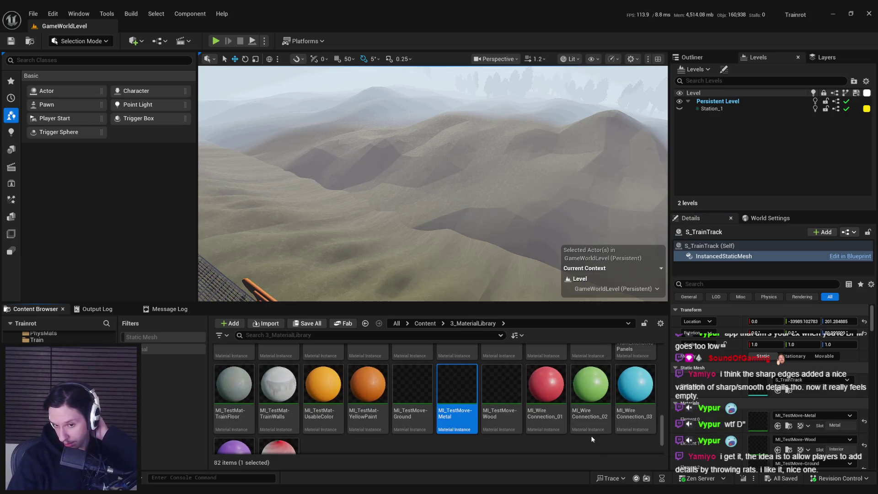